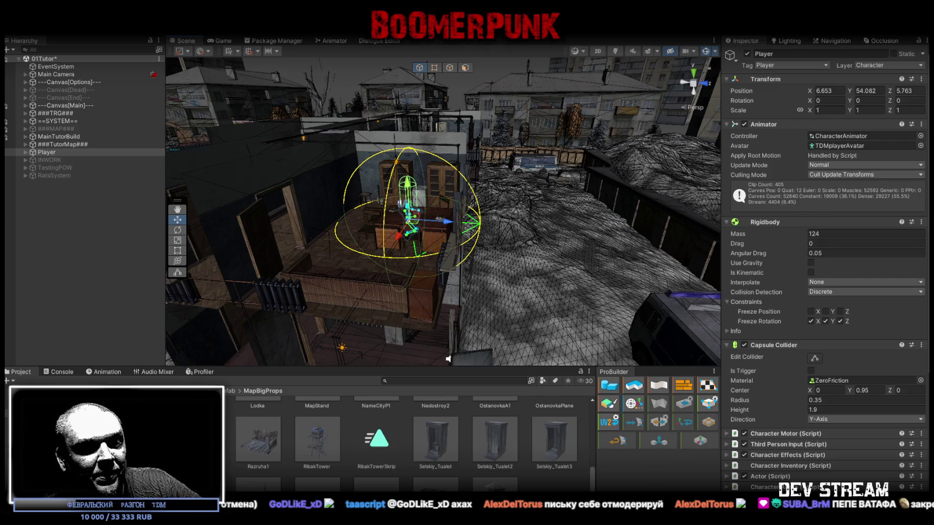
# Switch from the Unity Editor to the Steam library window
pyautogui.hotkey('alt', 'Tab')
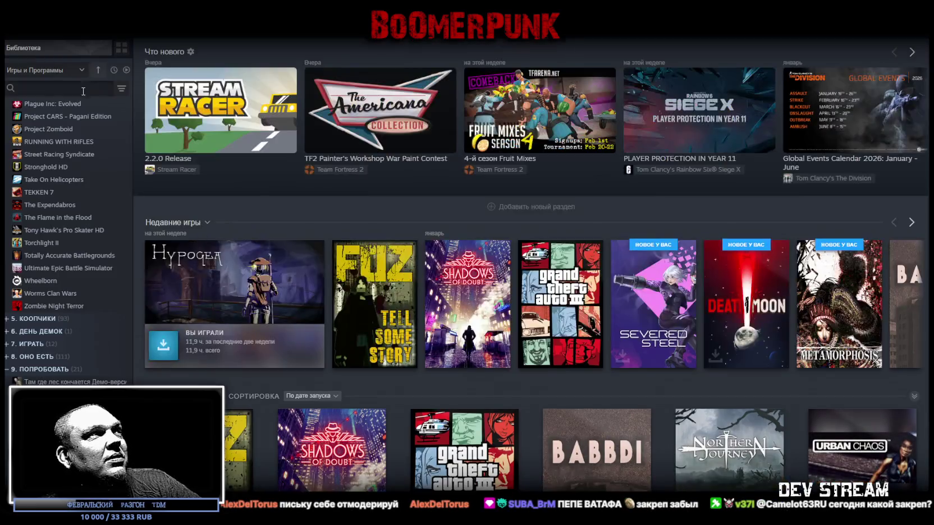
# Select BoomerPunk at the top of the library list and open its store page
pyautogui.scroll(10, 49, 177)
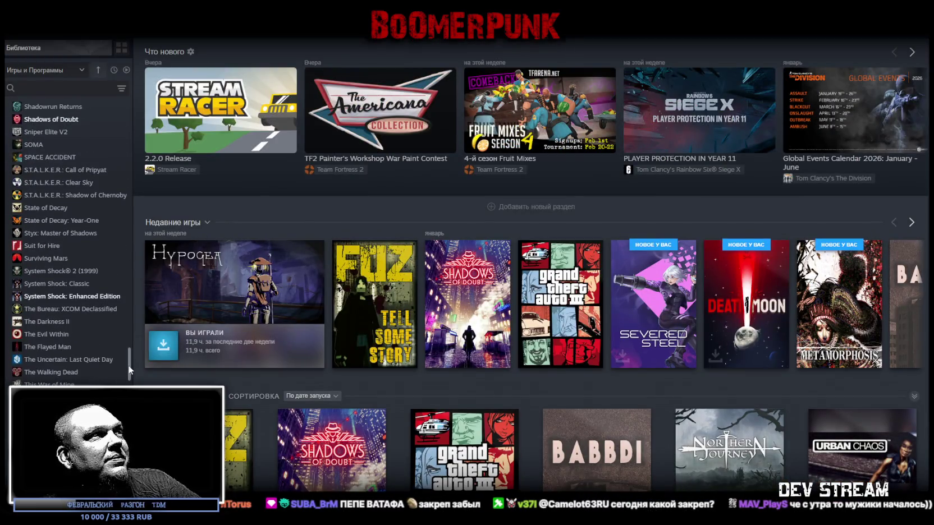
pyautogui.moveTo(128, 366); pyautogui.dragTo(118, 90)
pyautogui.click(45, 145)
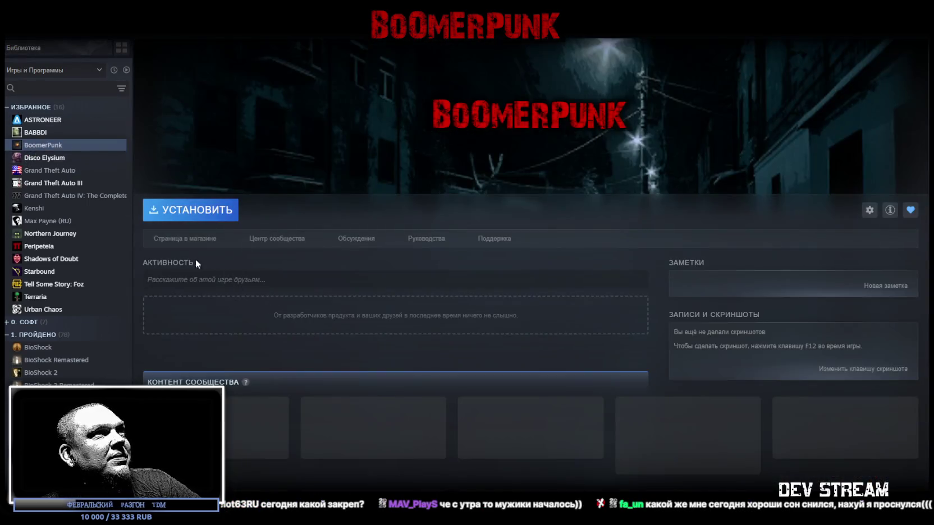
pyautogui.click(192, 242)
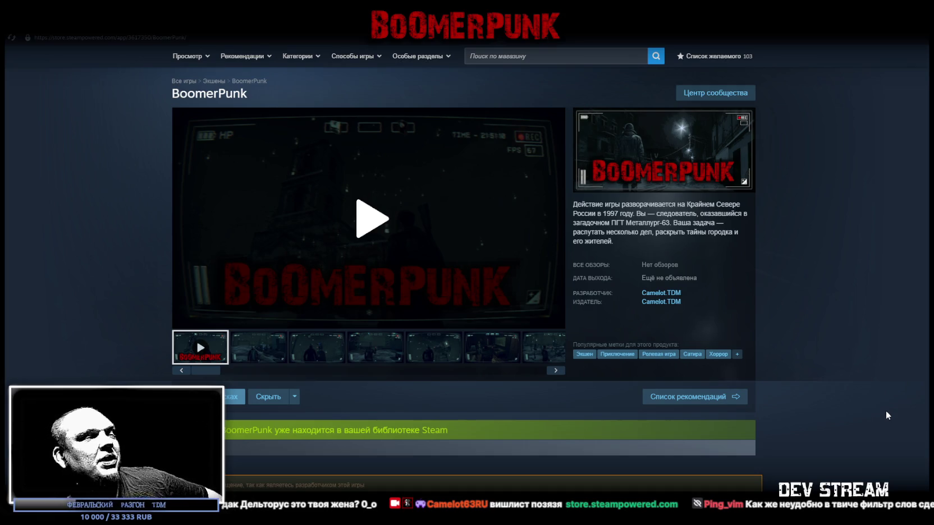
# From Library home, open the Tell Some Story: Foz store page and scroll through it
pyautogui.click(115, 26)
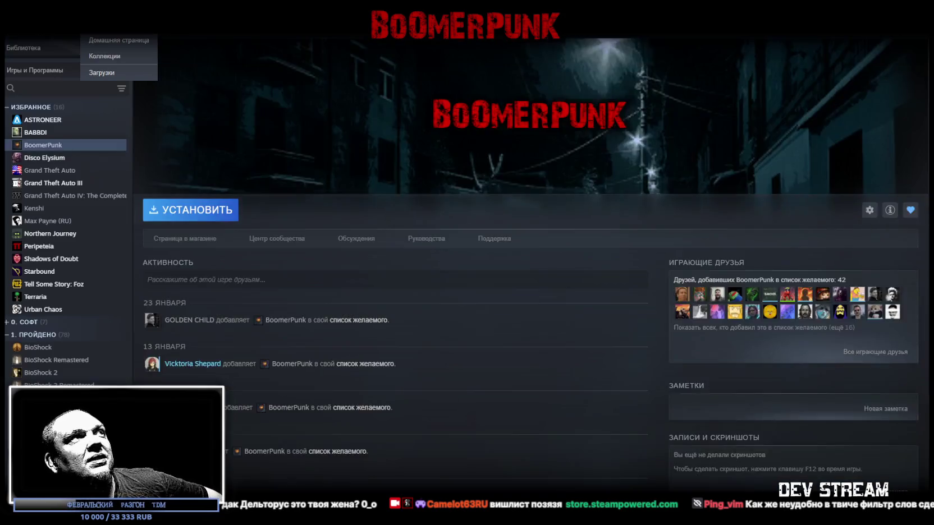
pyautogui.click(382, 282)
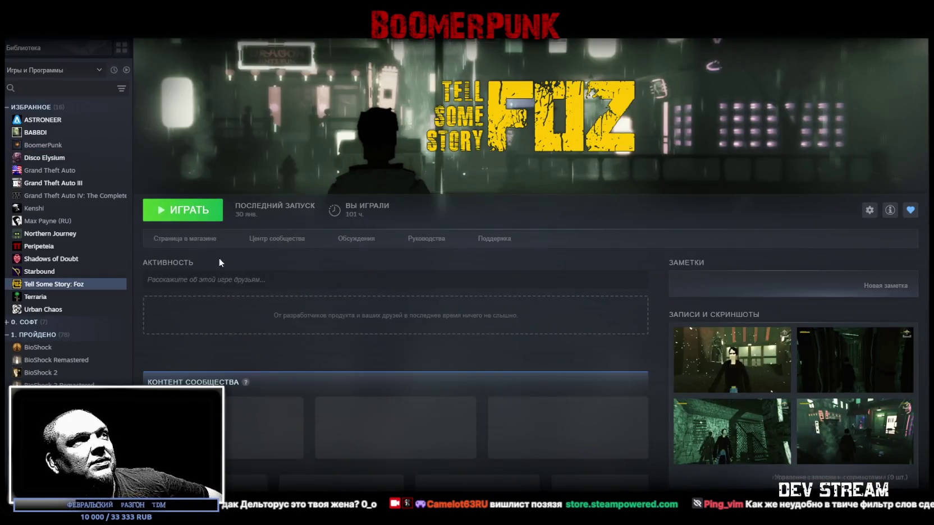
pyautogui.click(180, 242)
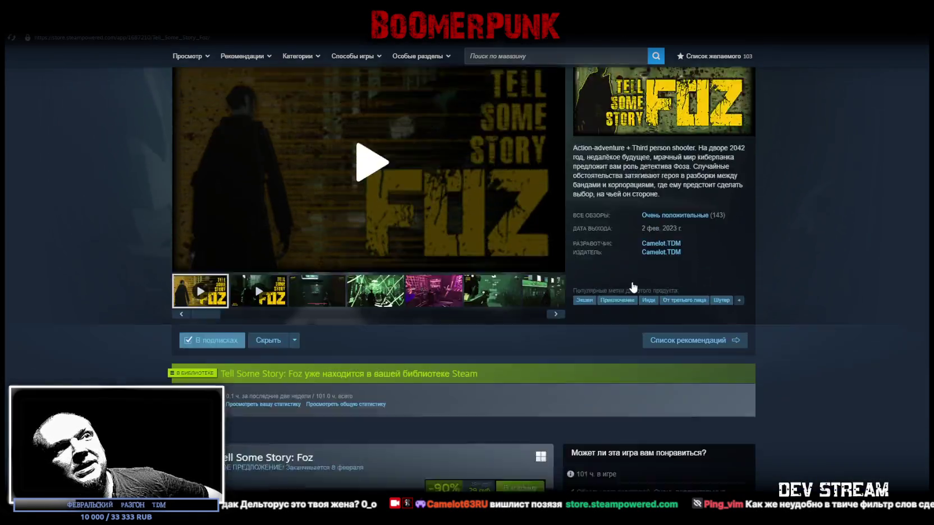
pyautogui.scroll(-3, 628, 284)
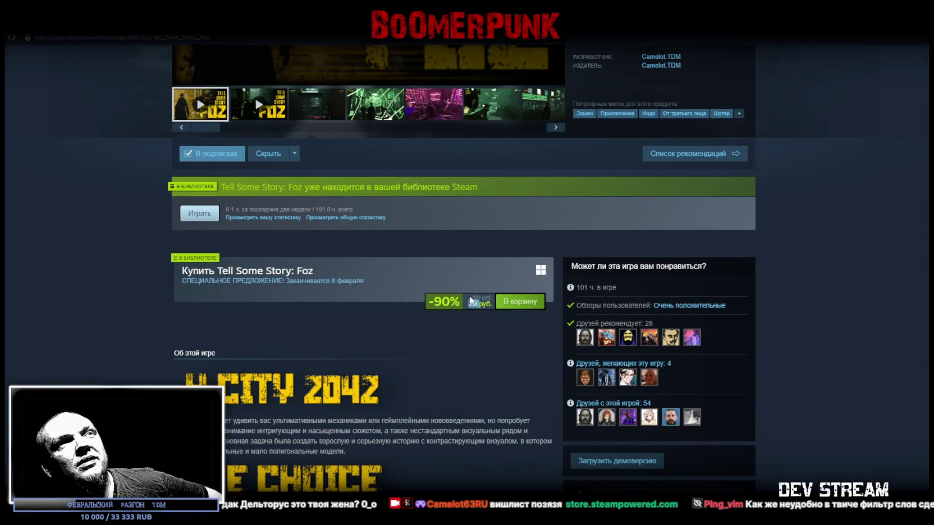
pyautogui.scroll(4, 474, 302)
# Highlight the 2 фев. 2023 г. release date, then return to the Unity Editor
pyautogui.moveTo(671, 285)
pyautogui.mouseDown()
pyautogui.moveTo(616, 286)
pyautogui.moveTo(625, 285)
pyautogui.mouseUp()
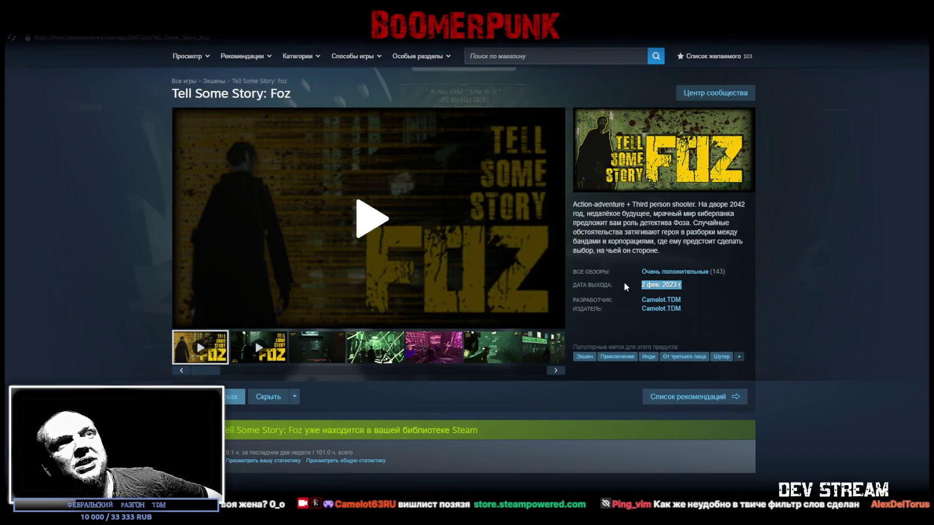
pyautogui.click(811, 292)
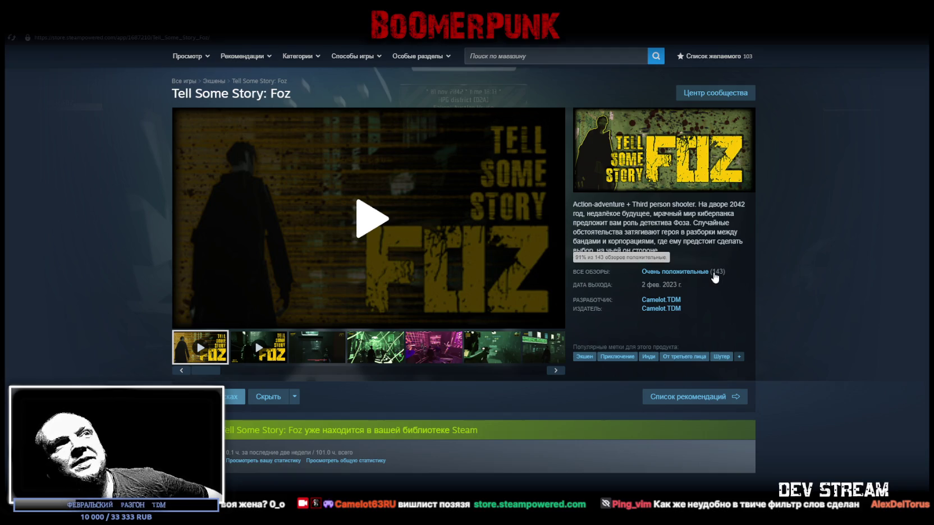
pyautogui.hotkey('alt', 'Tab')
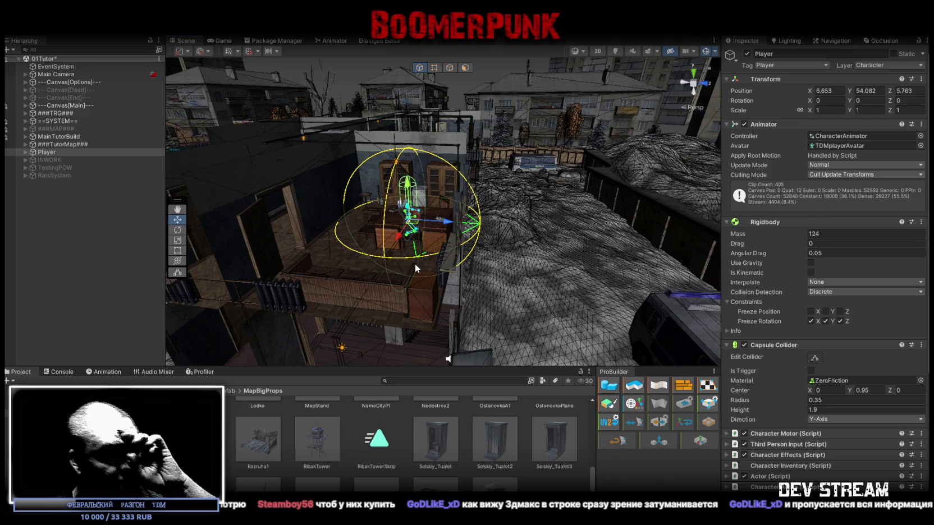
pyautogui.scroll(-2, 432, 483)
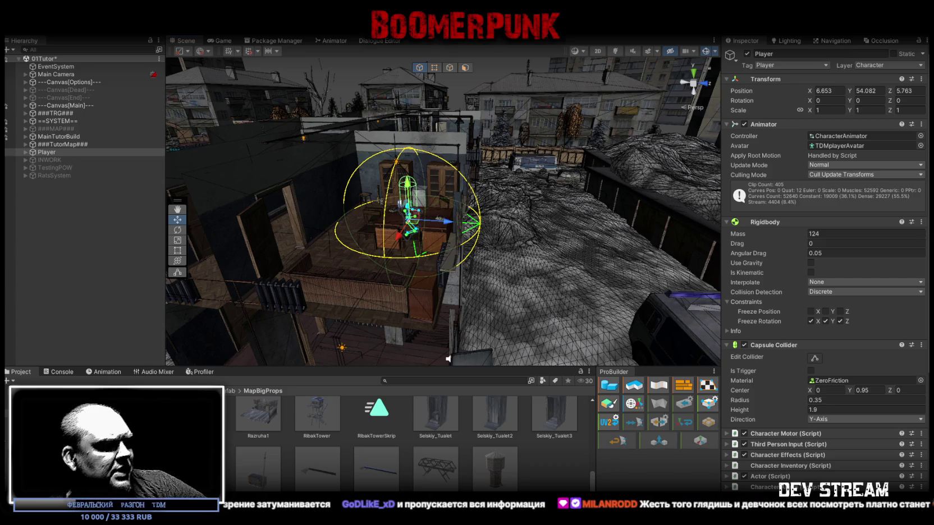
pyautogui.hotkey('alt', 'Tab')
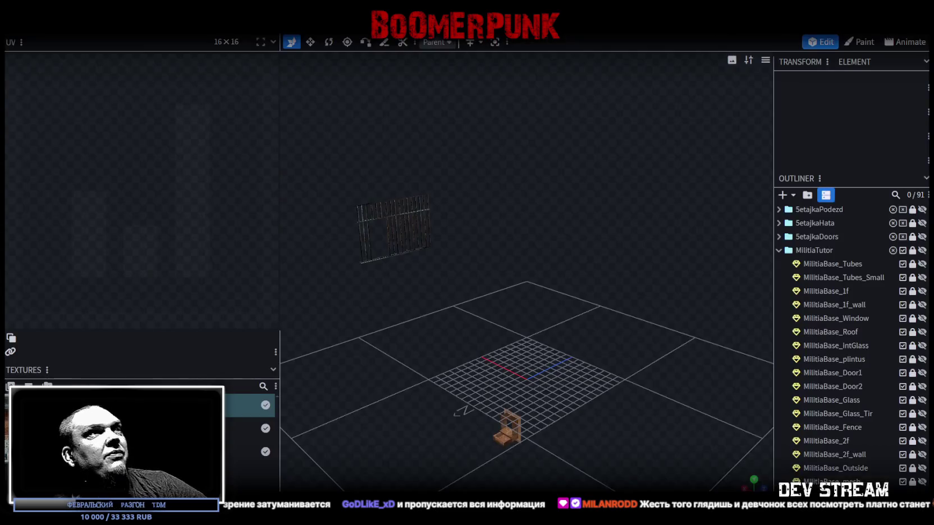
# Hide the MilitiaTutor group, then unhide and select the MilitiaBase_Window model
pyautogui.click(922, 251)
pyautogui.scroll(-5, 912, 373)
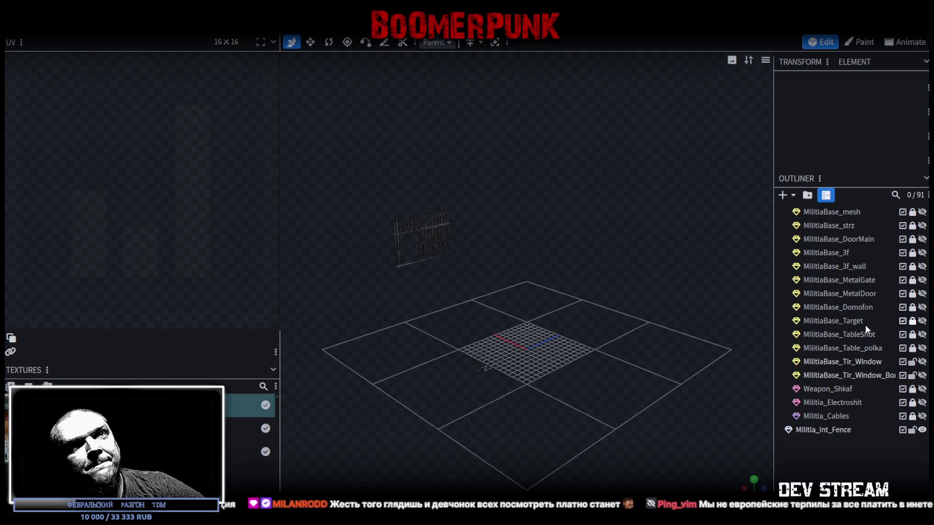
pyautogui.scroll(1, 885, 318)
pyautogui.scroll(4, 886, 314)
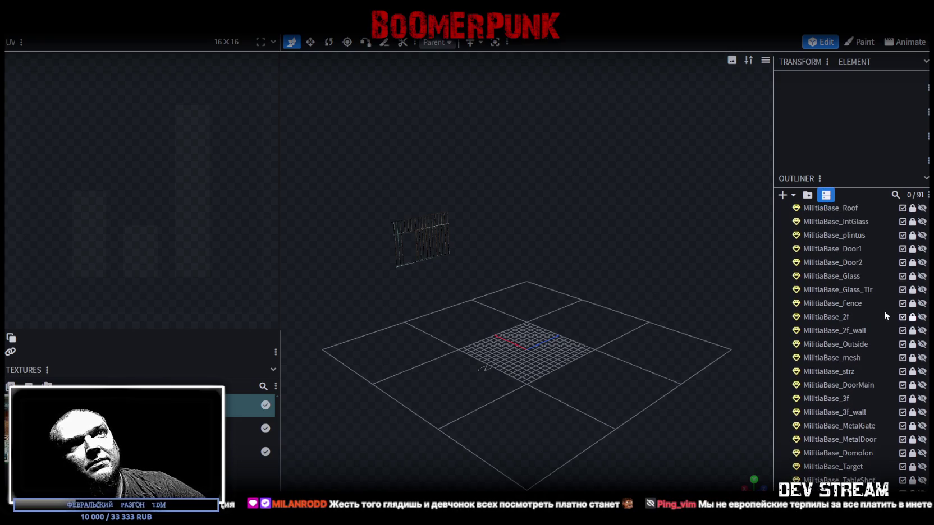
pyautogui.click(922, 291)
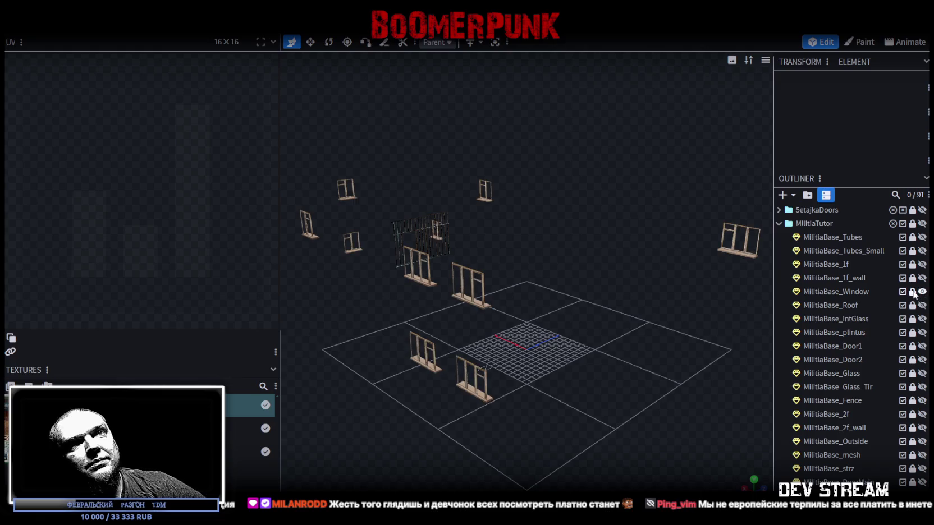
pyautogui.click(859, 292)
# Show coloured faces, hide Militia_Int_Fence, and orbit around the window frames
pyautogui.scroll(-3, 621, 336)
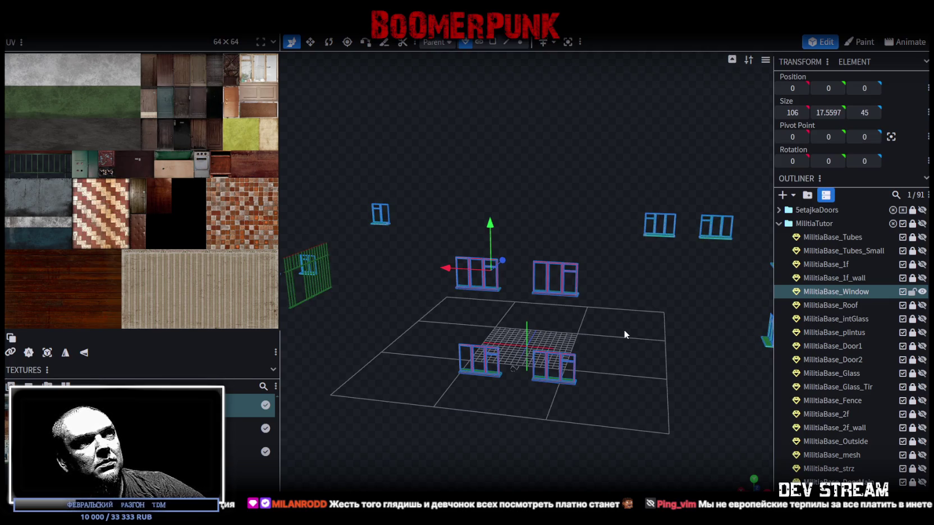
pyautogui.press('z')
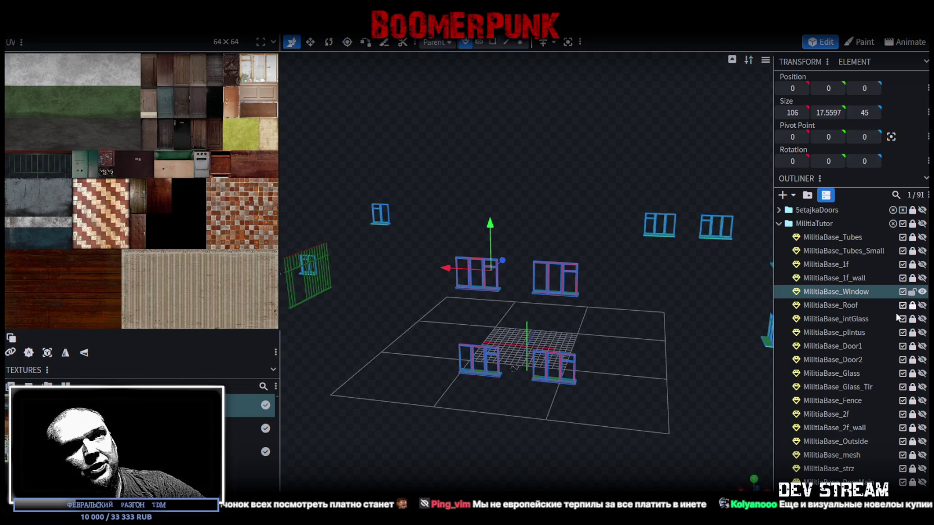
pyautogui.scroll(-7, 909, 360)
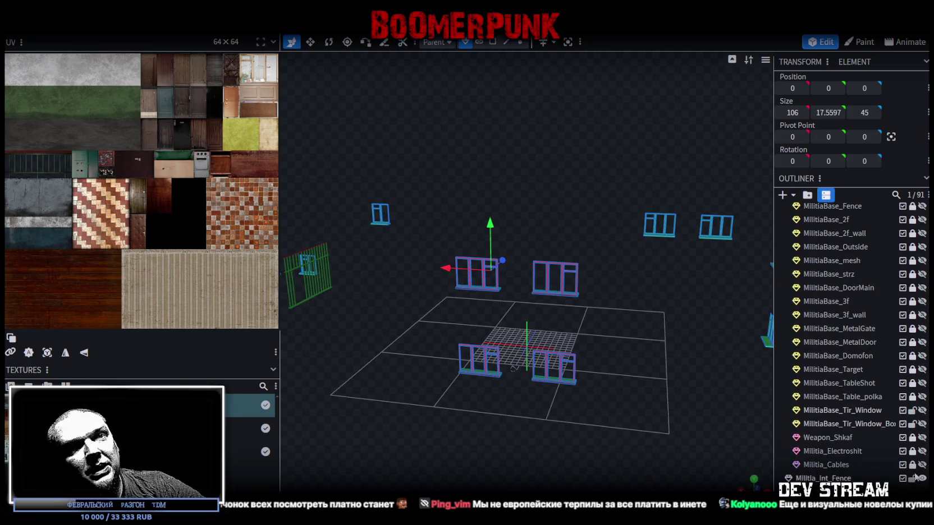
pyautogui.click(922, 478)
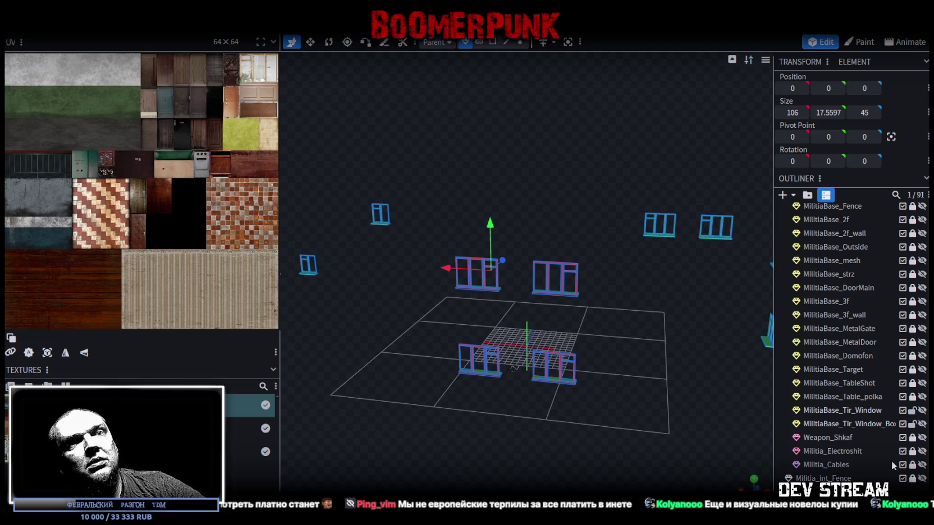
pyautogui.scroll(-3, 419, 322)
pyautogui.scroll(8, 421, 337)
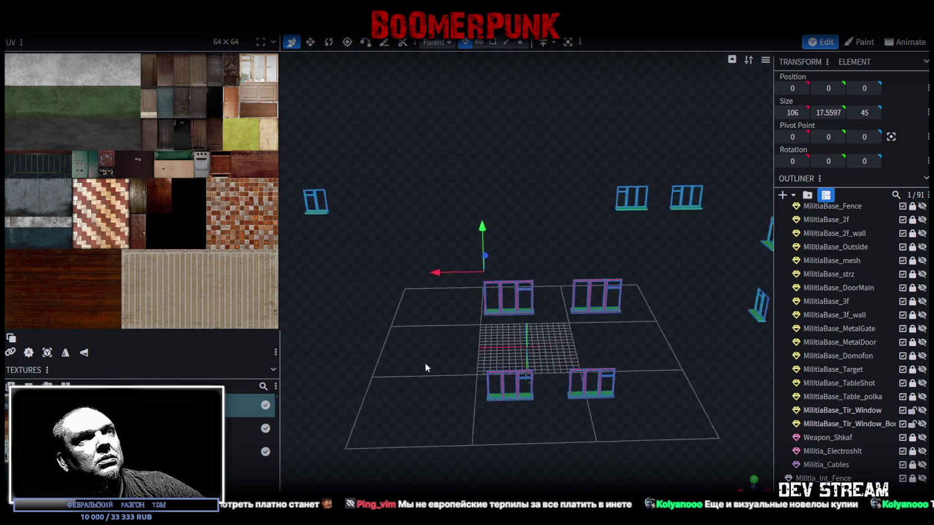
pyautogui.moveTo(399, 353)
pyautogui.mouseDown()
pyautogui.moveTo(496, 366)
pyautogui.moveTo(457, 355)
pyautogui.moveTo(481, 368)
pyautogui.moveTo(470, 370)
pyautogui.moveTo(508, 361)
pyautogui.moveTo(537, 375)
pyautogui.moveTo(576, 450)
pyautogui.moveTo(531, 371)
pyautogui.moveTo(463, 375)
pyautogui.moveTo(496, 366)
pyautogui.mouseUp()
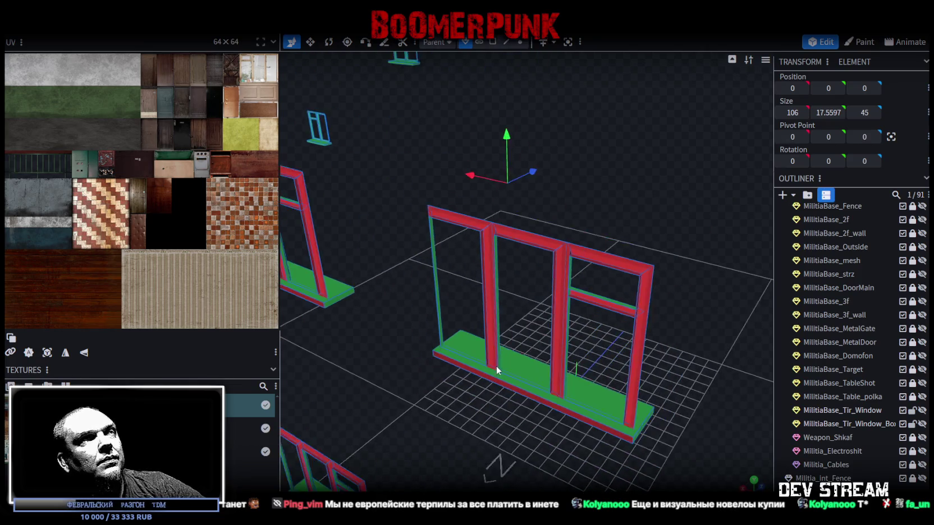
pyautogui.click(505, 43)
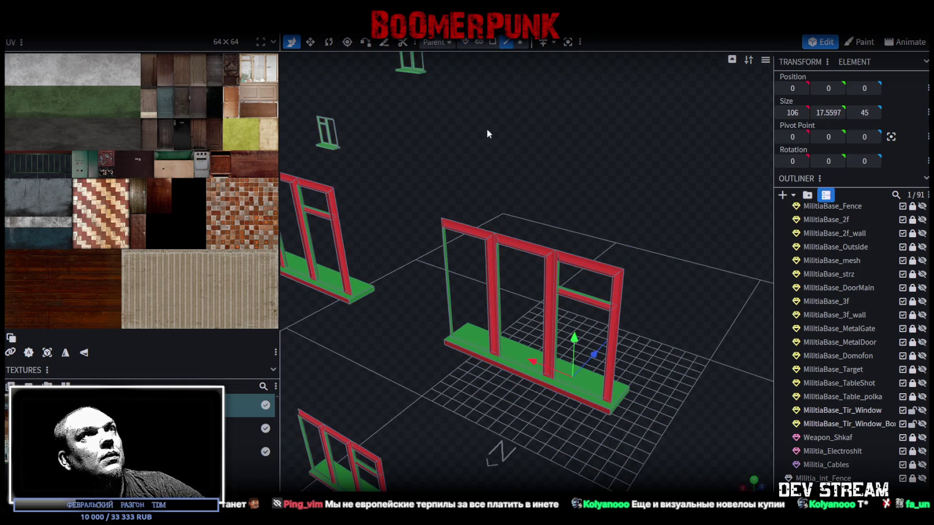
pyautogui.click(482, 264)
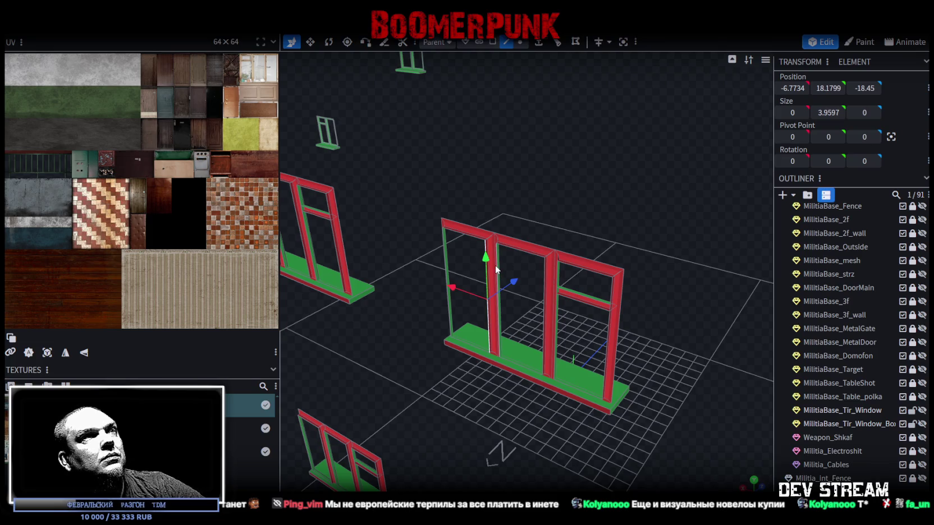
pyautogui.keyDown('shift'); pyautogui.click(497, 268); pyautogui.keyUp('shift')
pyautogui.moveTo(524, 184); pyautogui.dragTo(519, 184)
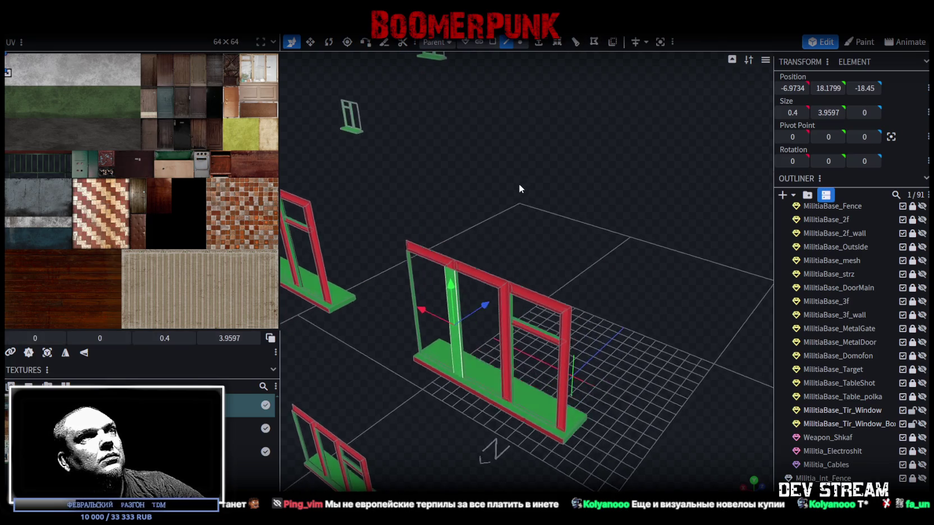
pyautogui.click(510, 288)
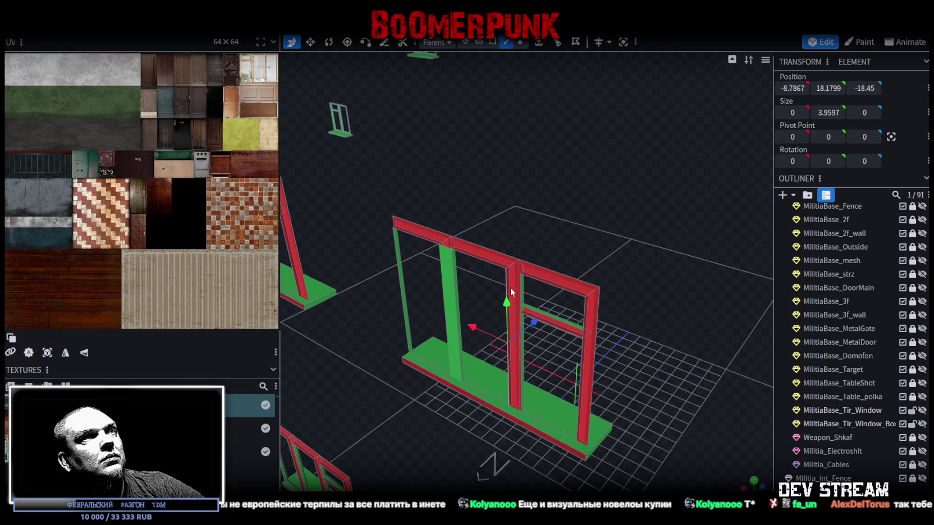
pyautogui.keyDown('shift'); pyautogui.click(526, 288); pyautogui.keyUp('shift')
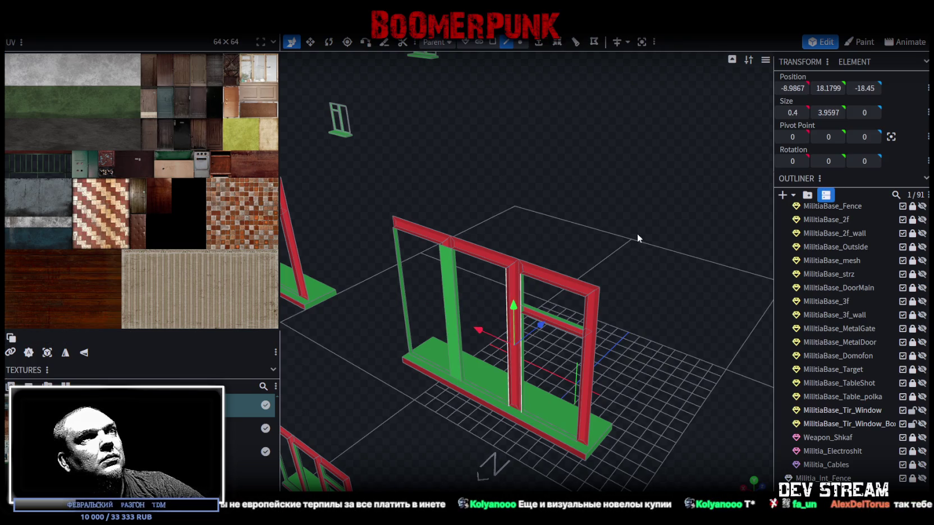
pyautogui.moveTo(668, 267); pyautogui.dragTo(670, 244)
pyautogui.scroll(3, 478, 421)
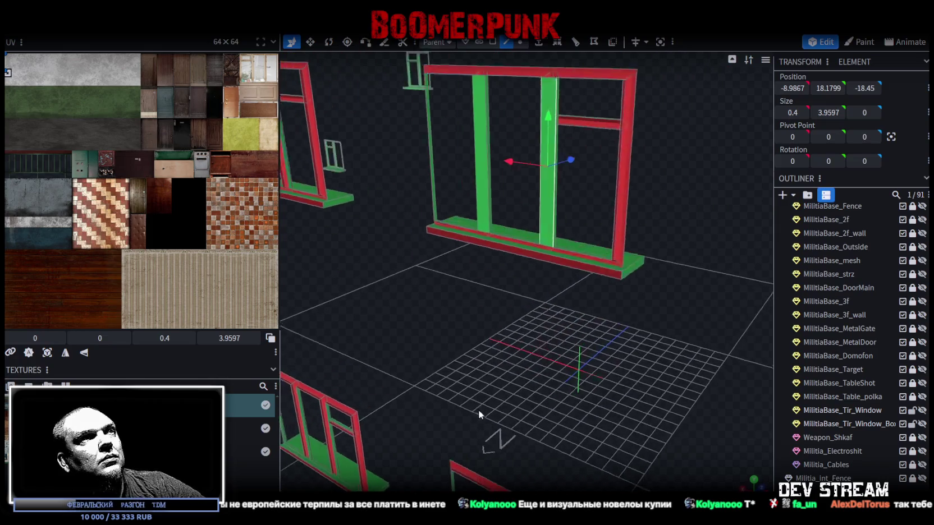
pyautogui.scroll(-2, 478, 413)
pyautogui.click(494, 269)
pyautogui.click(509, 281)
pyautogui.scroll(-2, 466, 306)
pyautogui.moveTo(438, 317)
pyautogui.mouseDown()
pyautogui.moveTo(523, 306)
pyautogui.moveTo(499, 306)
pyautogui.moveTo(527, 325)
pyautogui.moveTo(473, 347)
pyautogui.moveTo(516, 340)
pyautogui.moveTo(501, 232)
pyautogui.moveTo(460, 252)
pyautogui.moveTo(531, 281)
pyautogui.mouseUp()
pyautogui.scroll(3, 486, 319)
pyautogui.moveTo(549, 344)
pyautogui.mouseDown()
pyautogui.moveTo(462, 360)
pyautogui.moveTo(483, 310)
pyautogui.moveTo(455, 312)
pyautogui.mouseUp()
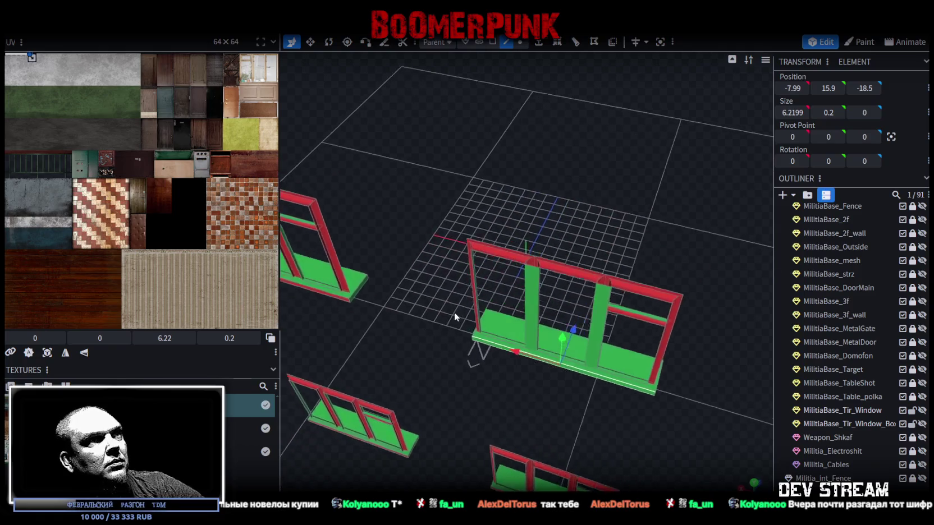
# Extrude the window frame's left post face outward along X+
pyautogui.scroll(5, 456, 311)
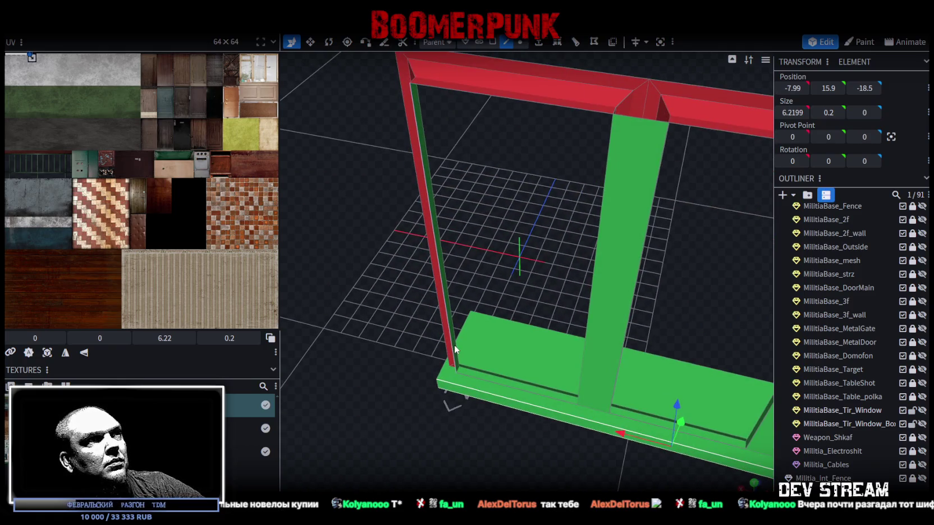
pyautogui.click(454, 344)
pyautogui.scroll(-5, 454, 344)
pyautogui.moveTo(480, 327)
pyautogui.mouseDown()
pyautogui.moveTo(622, 200)
pyautogui.moveTo(594, 193)
pyautogui.moveTo(623, 202)
pyautogui.moveTo(528, 164)
pyautogui.moveTo(608, 270)
pyautogui.moveTo(635, 240)
pyautogui.mouseUp()
pyautogui.click(538, 43)
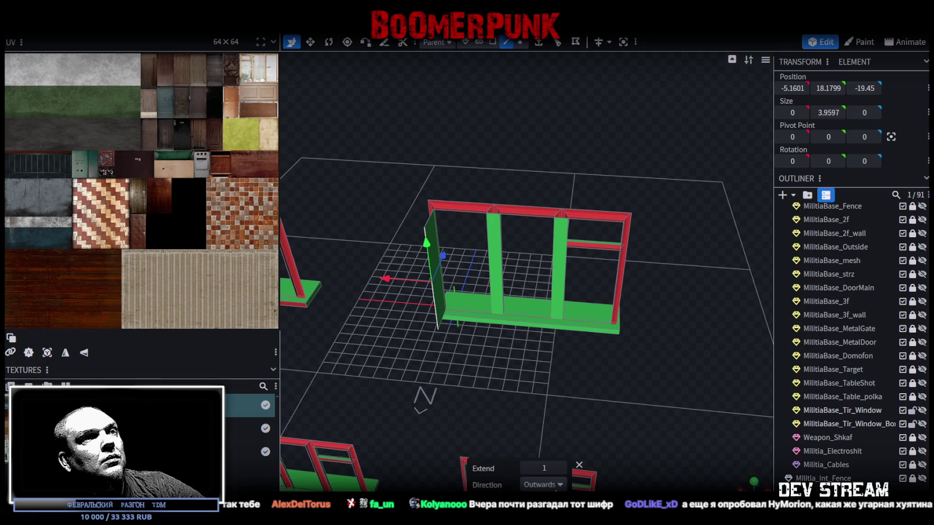
pyautogui.click(561, 486)
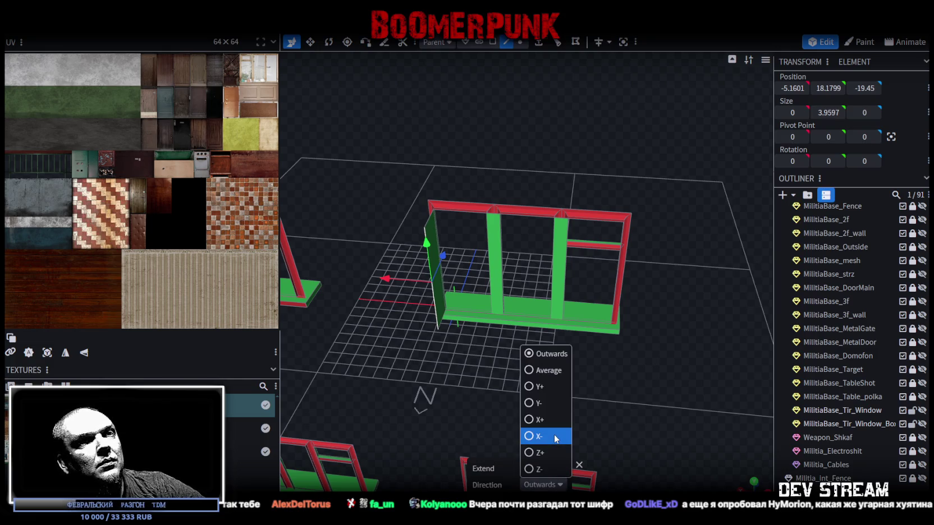
pyautogui.click(536, 420)
pyautogui.moveTo(477, 372)
pyautogui.mouseDown()
pyautogui.moveTo(502, 384)
pyautogui.moveTo(529, 340)
pyautogui.mouseUp()
pyautogui.moveTo(471, 387); pyautogui.dragTo(506, 340)
pyautogui.click(481, 340)
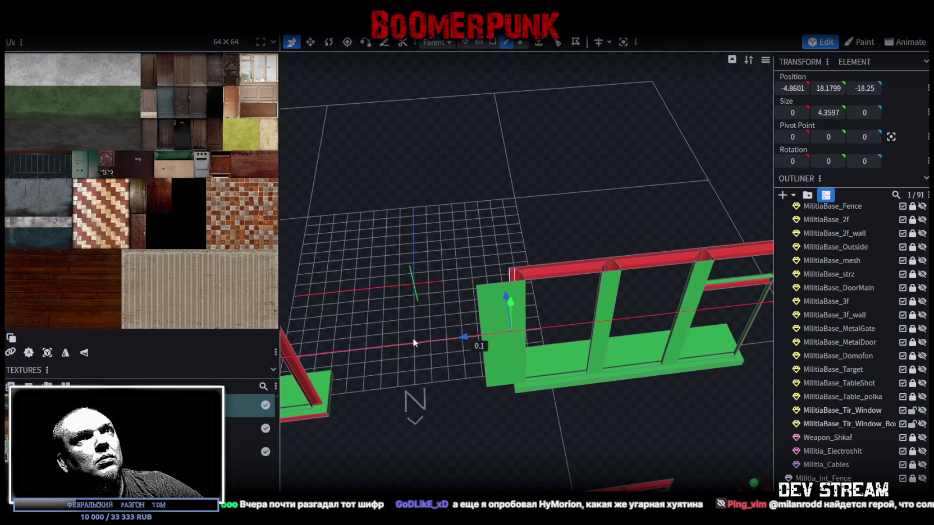
pyautogui.hotkey('ctrl', 'z')
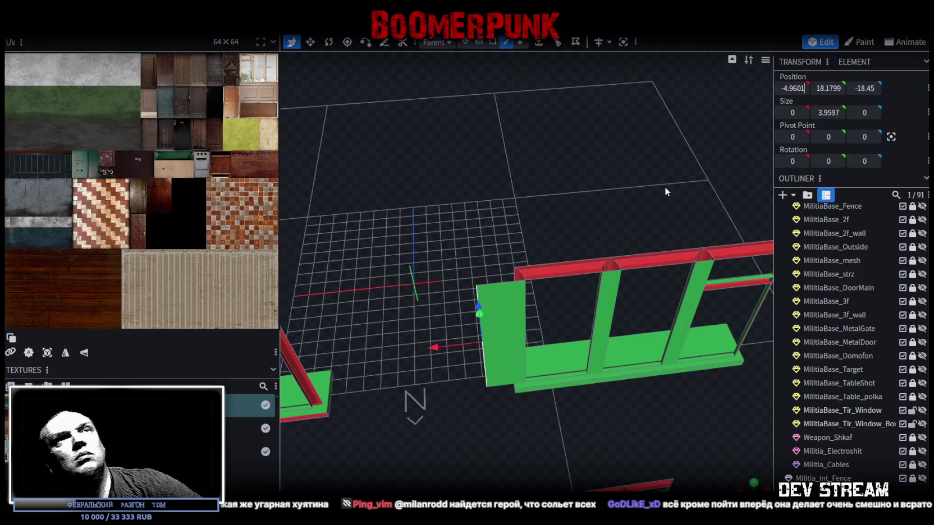
pyautogui.hotkey('ctrl', 'y')
# Raise the top beam's top-left corner vertex by 0.2
pyautogui.moveTo(659, 184)
pyautogui.mouseDown()
pyautogui.moveTo(556, 173)
pyautogui.moveTo(551, 250)
pyautogui.moveTo(522, 211)
pyautogui.mouseUp()
pyautogui.click(541, 222)
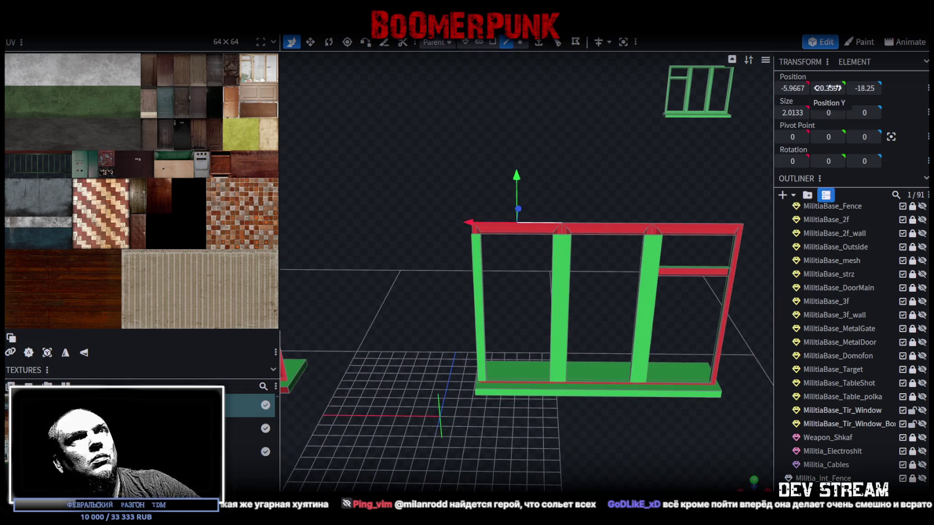
pyautogui.scroll(2, 471, 123)
pyautogui.click(520, 42)
pyautogui.click(459, 223)
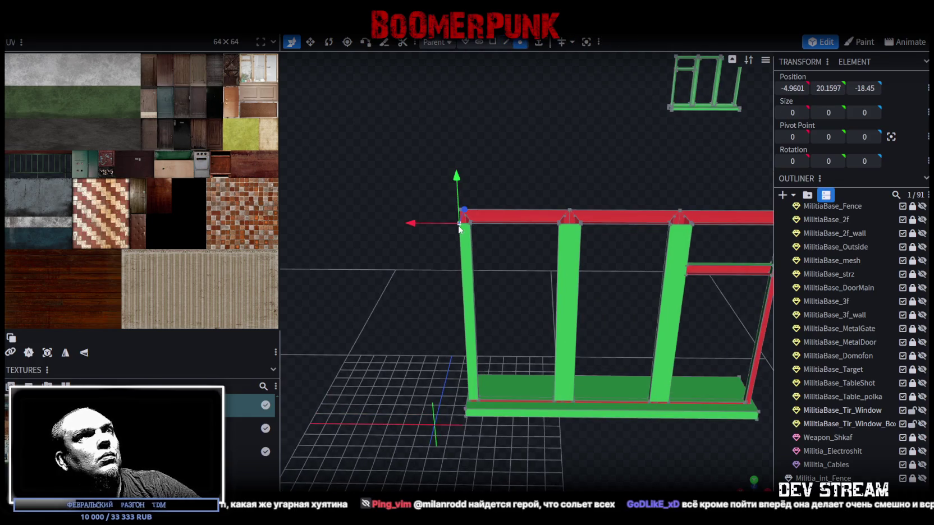
pyautogui.scroll(2, 824, 100)
pyautogui.moveTo(724, 135)
pyautogui.mouseDown()
pyautogui.moveTo(403, 246)
pyautogui.moveTo(512, 309)
pyautogui.mouseUp()
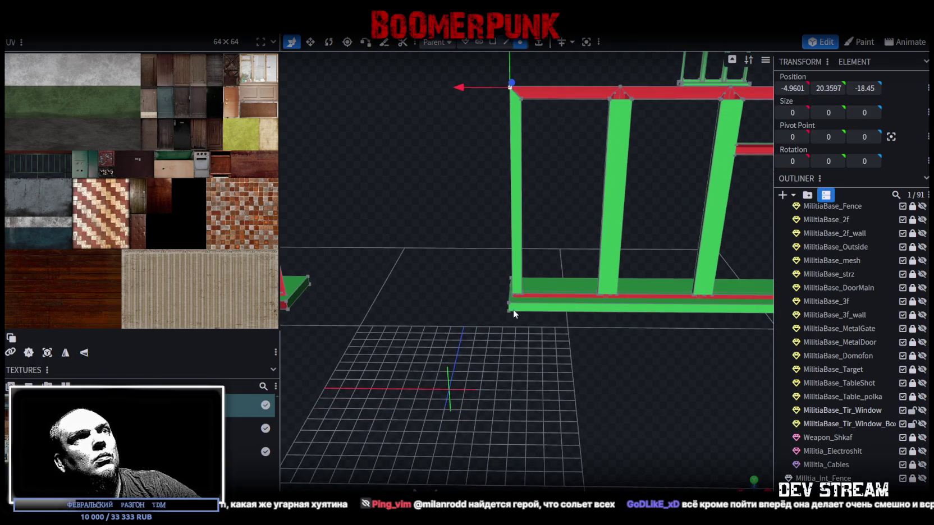
# Set the post's bottom corner vertex to Y position 16
pyautogui.moveTo(512, 357); pyautogui.dragTo(511, 339)
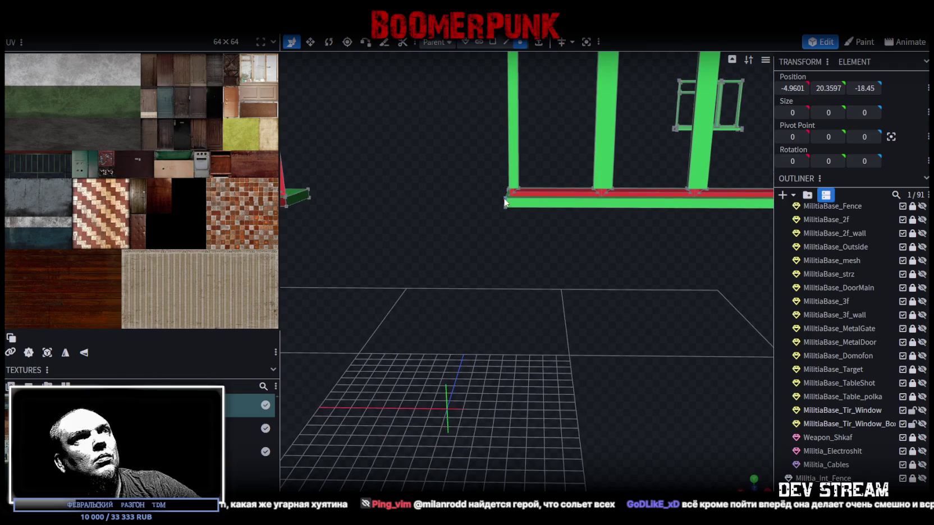
pyautogui.scroll(4, 504, 255)
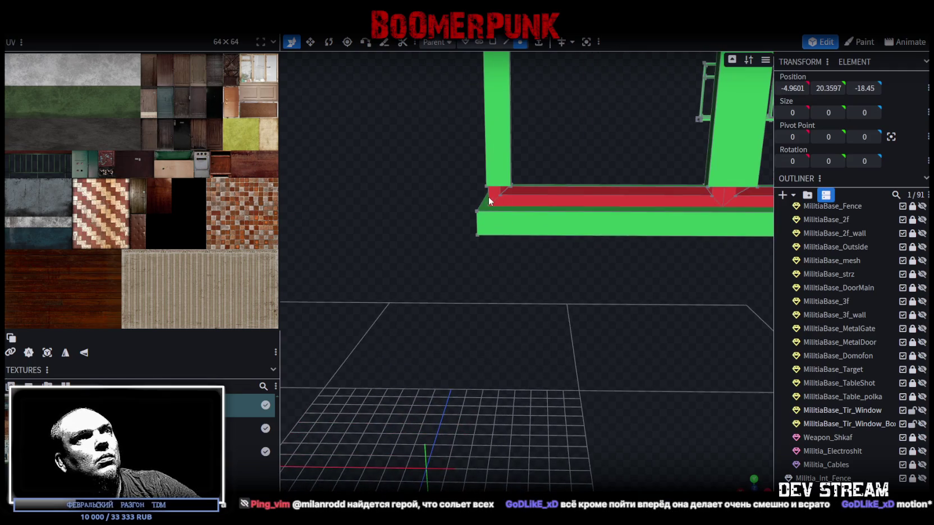
pyautogui.click(488, 197)
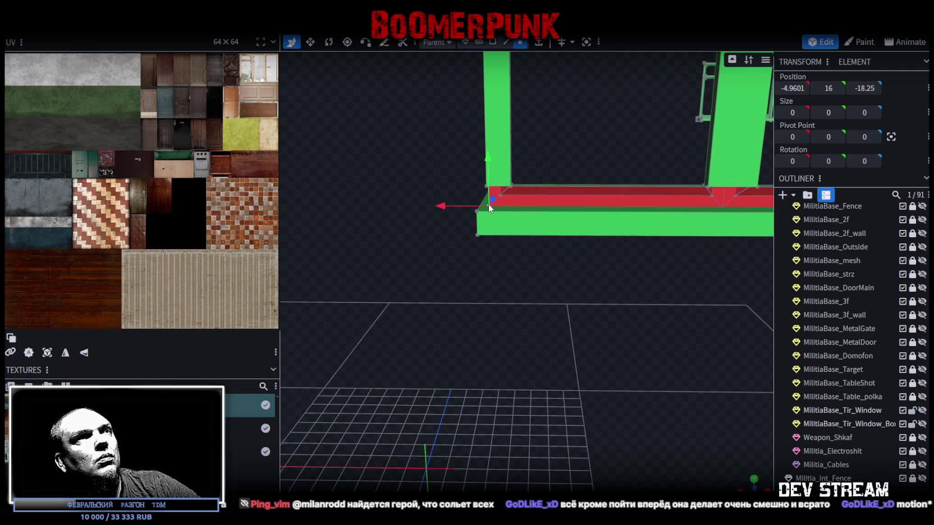
pyautogui.click(512, 184)
pyautogui.click(486, 185)
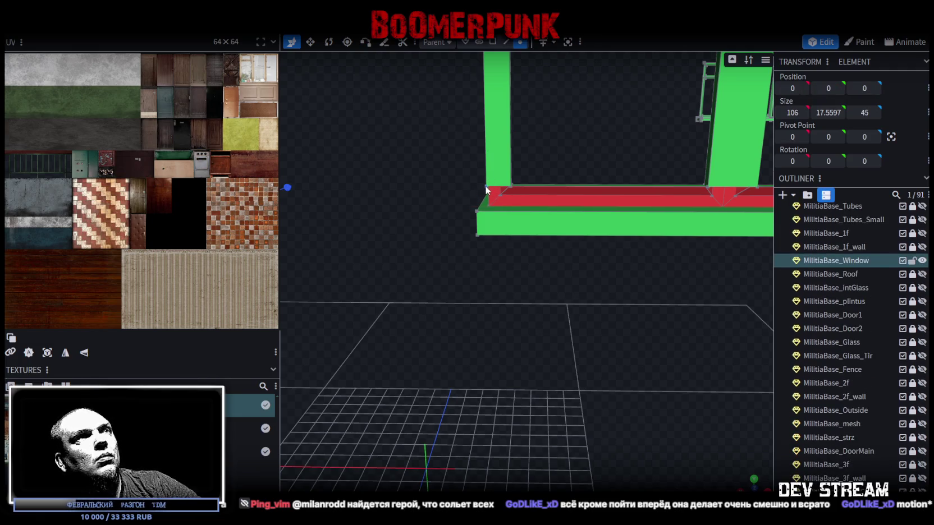
pyautogui.click(828, 88)
pyautogui.write('16')
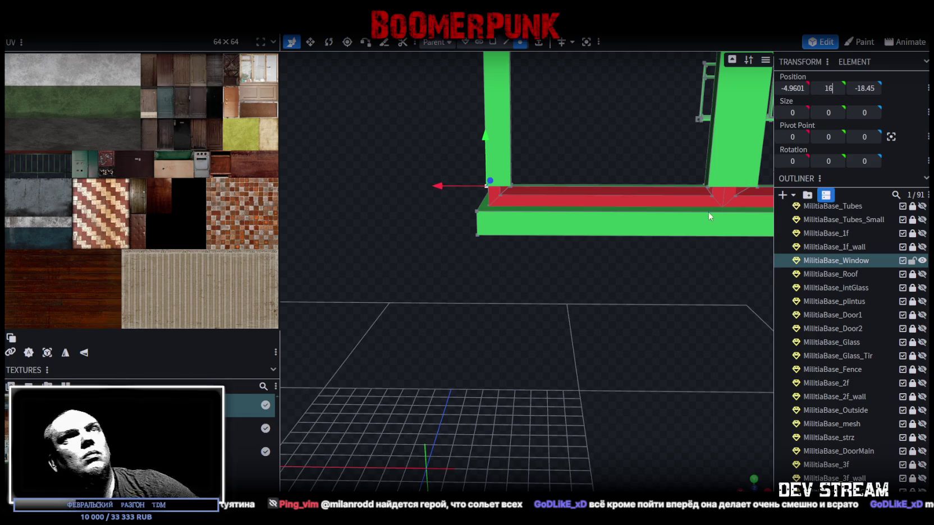
pyautogui.scroll(-5, 699, 210)
pyautogui.scroll(3, 668, 236)
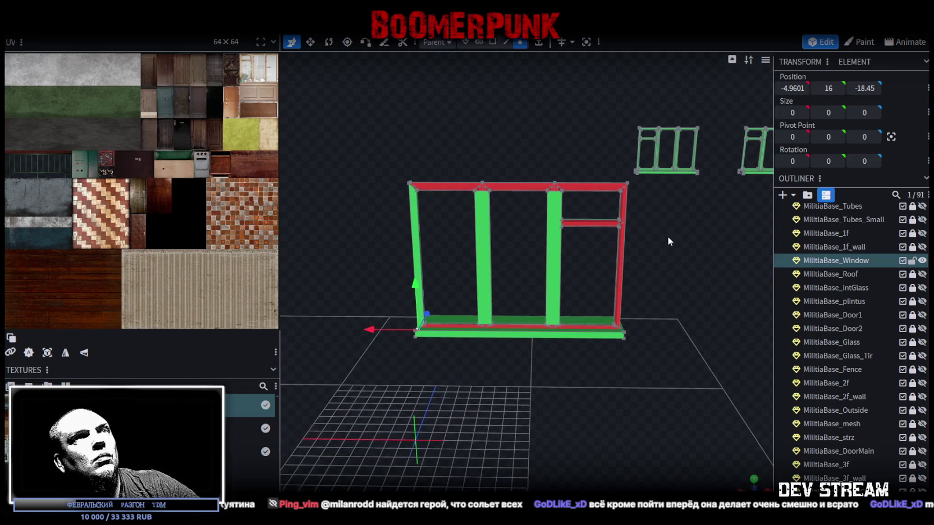
# Select the window frame's right side face
pyautogui.moveTo(673, 206); pyautogui.dragTo(662, 215)
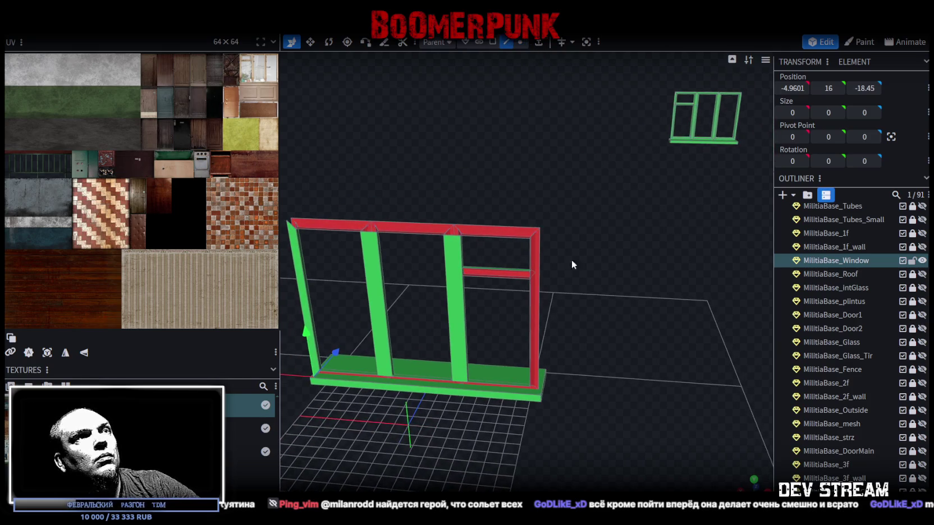
pyautogui.moveTo(530, 310)
pyautogui.mouseDown()
pyautogui.moveTo(623, 298)
pyautogui.moveTo(527, 309)
pyautogui.moveTo(545, 299)
pyautogui.moveTo(536, 308)
pyautogui.mouseUp()
pyautogui.scroll(-3, 564, 292)
pyautogui.scroll(2, 575, 274)
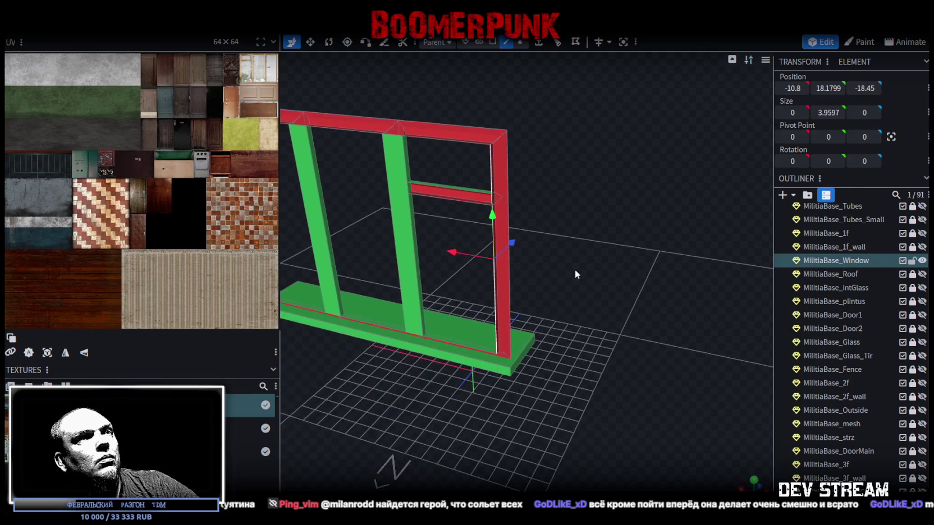
# Extrude the right side face along X- and set its X position to -11
pyautogui.click(538, 43)
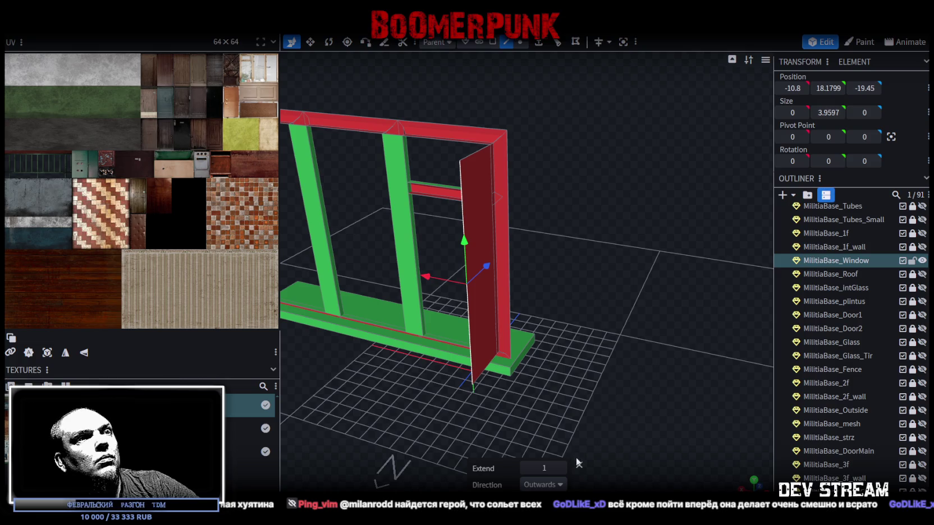
pyautogui.click(559, 486)
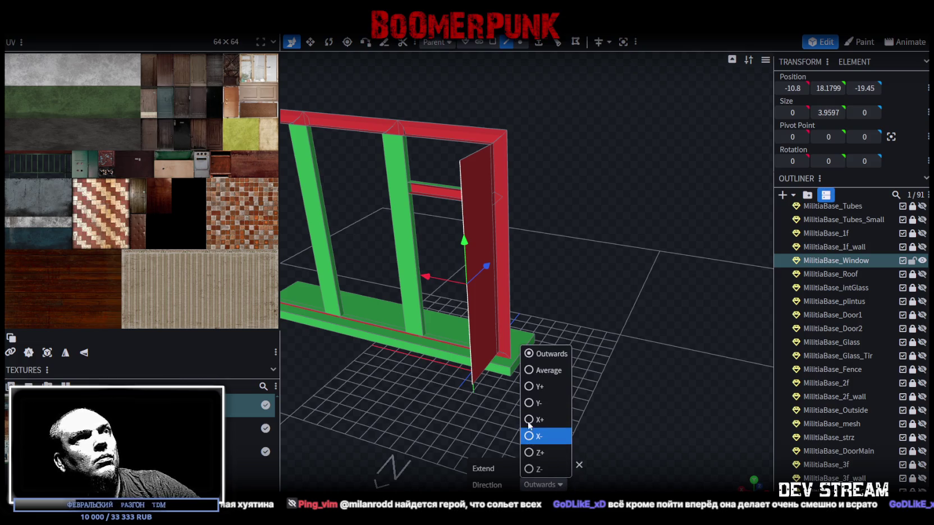
pyautogui.click(561, 429)
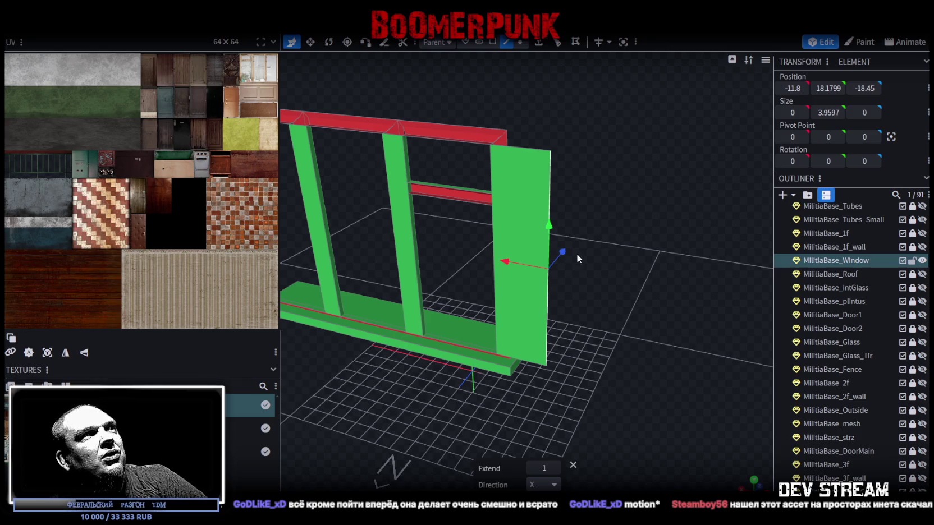
pyautogui.moveTo(622, 263); pyautogui.dragTo(688, 295)
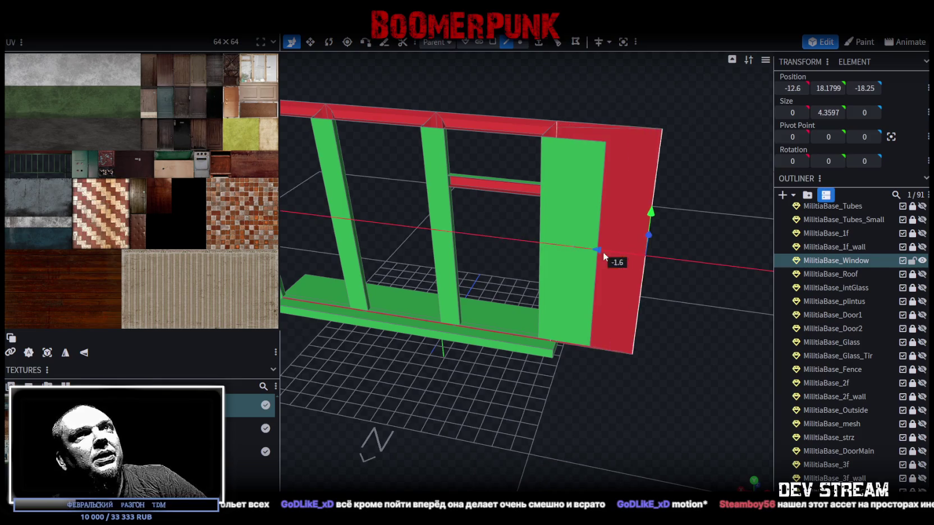
pyautogui.moveTo(792, 88); pyautogui.dragTo(782, 90)
pyautogui.press('Return')
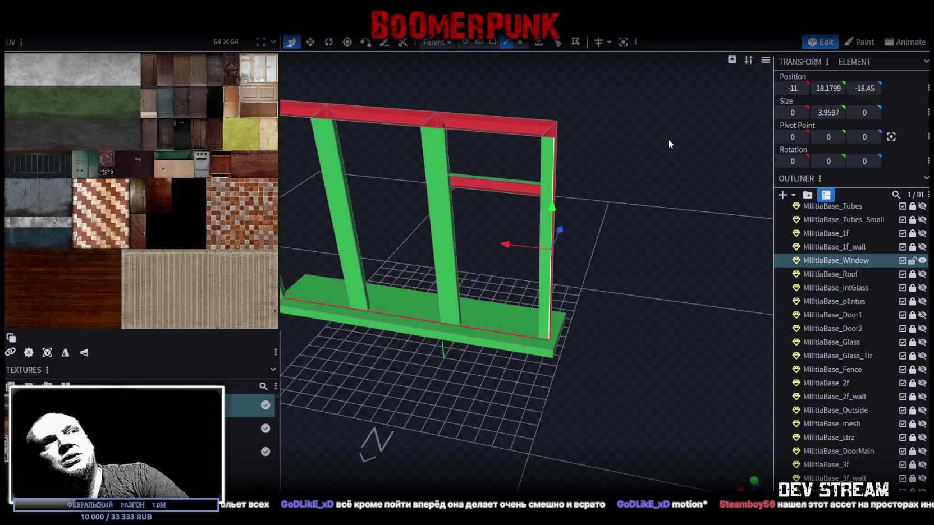
# Move the frame's top-right corner vertex to Y 16 and Z -18.45
pyautogui.rightClick(629, 169)
pyautogui.click(522, 43)
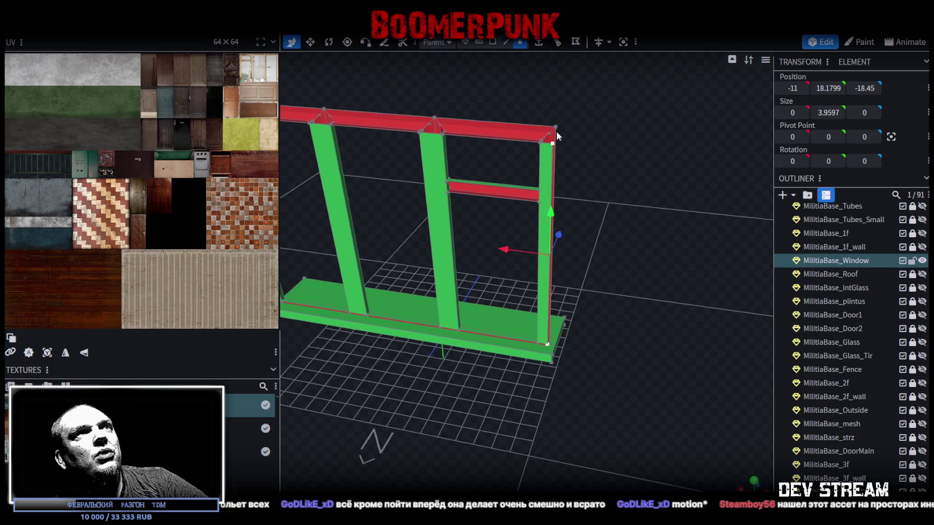
pyautogui.click(556, 126)
pyautogui.click(828, 88)
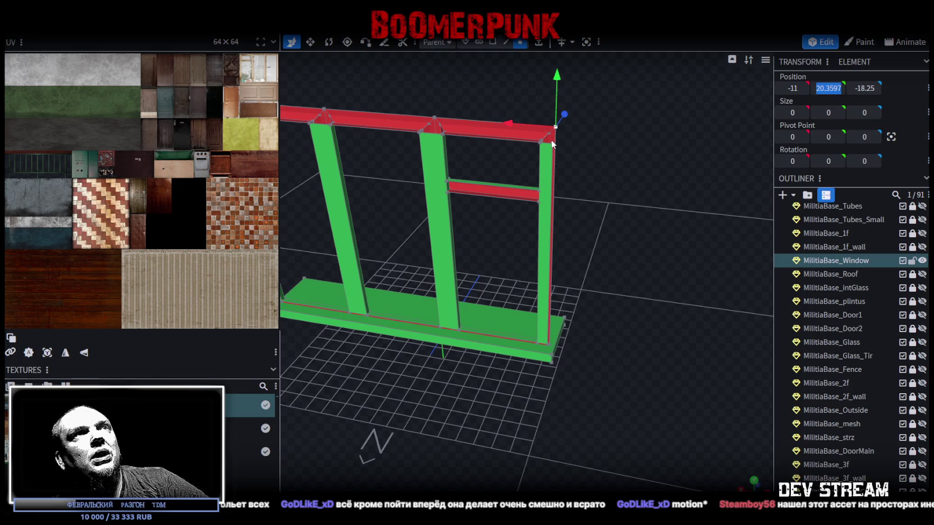
pyautogui.moveTo(864, 88); pyautogui.dragTo(859, 88)
pyautogui.scroll(2, 650, 241)
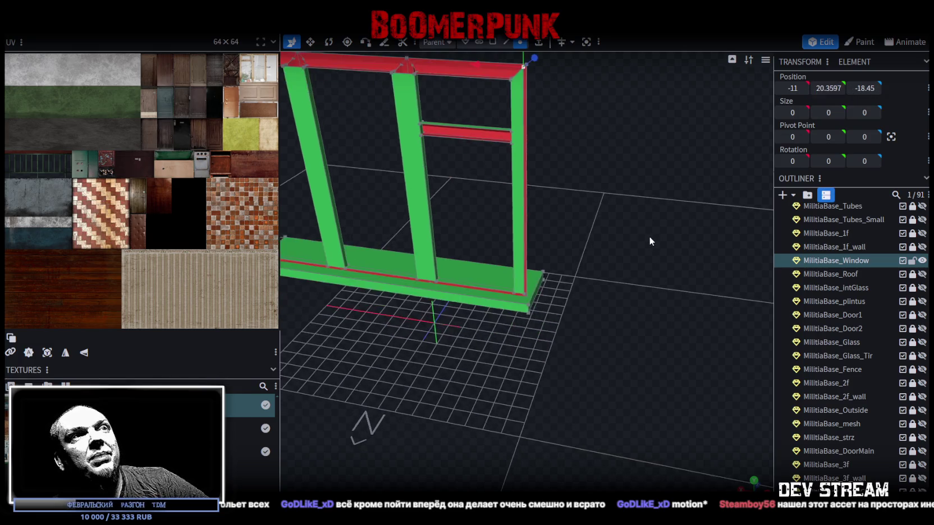
pyautogui.scroll(3, 649, 236)
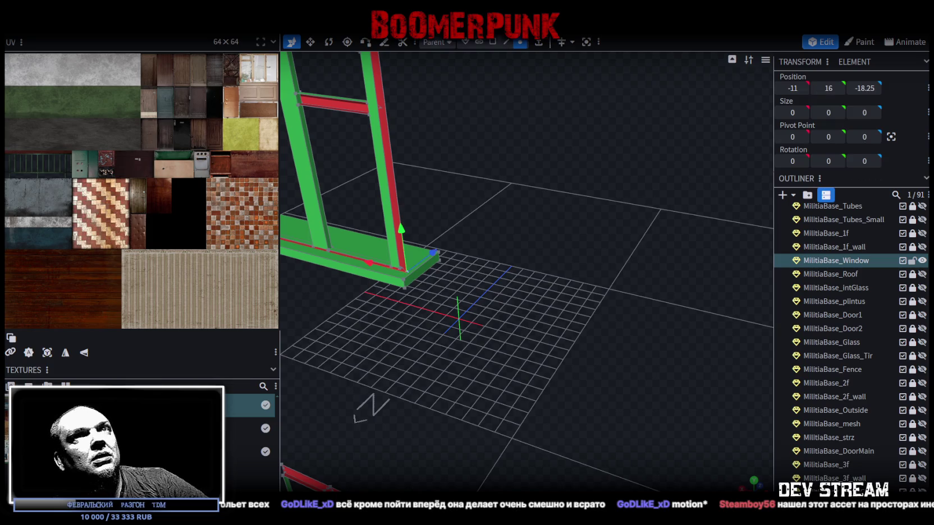
pyautogui.hotkey('ctrl', 'z')
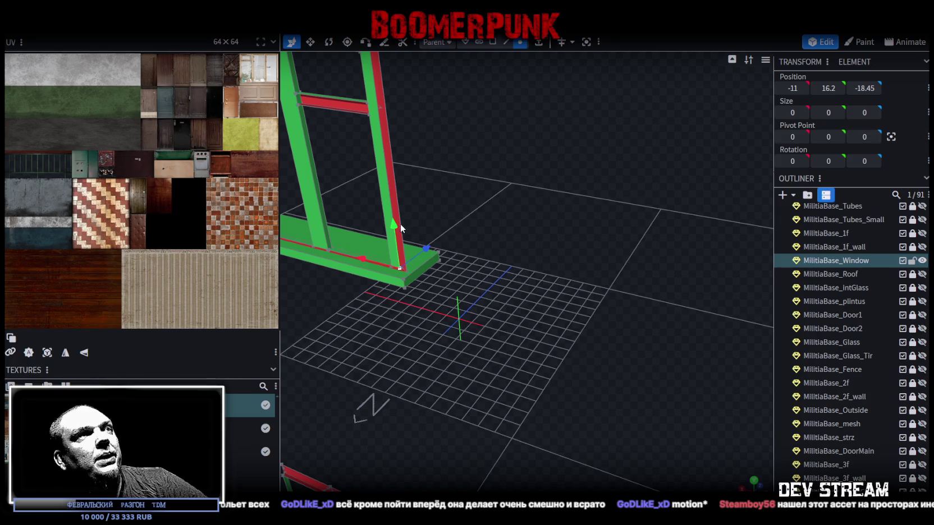
pyautogui.moveTo(401, 227); pyautogui.dragTo(394, 235)
# Select the frame's base, bottom and top edges, then unhide the MilitiaBase_Outside wall
pyautogui.moveTo(460, 247)
pyautogui.mouseDown()
pyautogui.moveTo(637, 261)
pyautogui.moveTo(612, 255)
pyautogui.moveTo(574, 78)
pyautogui.mouseUp()
pyautogui.click(506, 41)
pyautogui.moveTo(482, 145)
pyautogui.mouseDown()
pyautogui.moveTo(445, 257)
pyautogui.moveTo(509, 337)
pyautogui.moveTo(504, 288)
pyautogui.mouseUp()
pyautogui.click(446, 252)
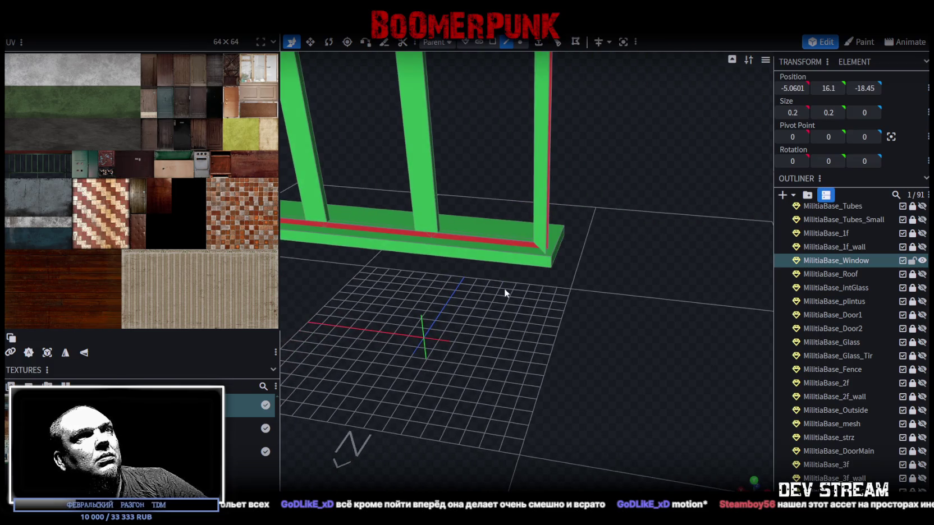
pyautogui.click(540, 252)
pyautogui.moveTo(598, 276)
pyautogui.mouseDown()
pyautogui.moveTo(666, 312)
pyautogui.moveTo(416, 223)
pyautogui.mouseUp()
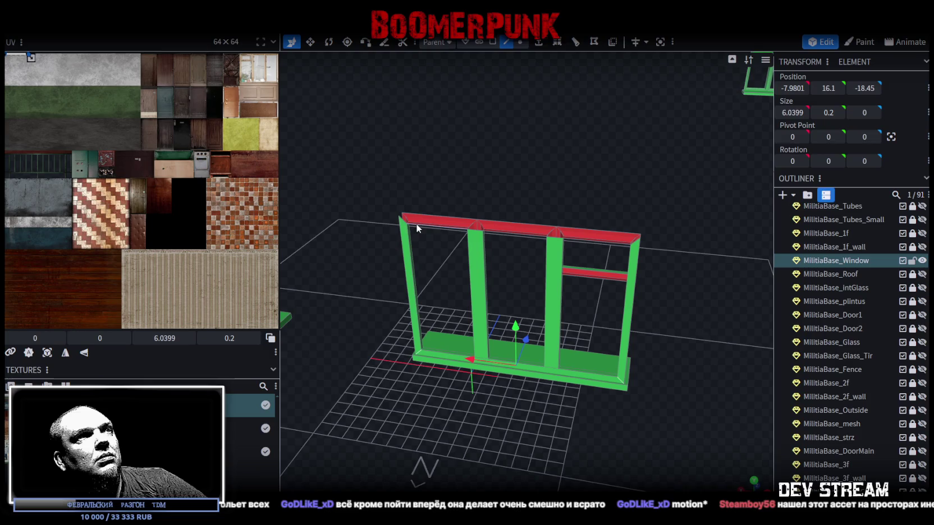
pyautogui.click(403, 224)
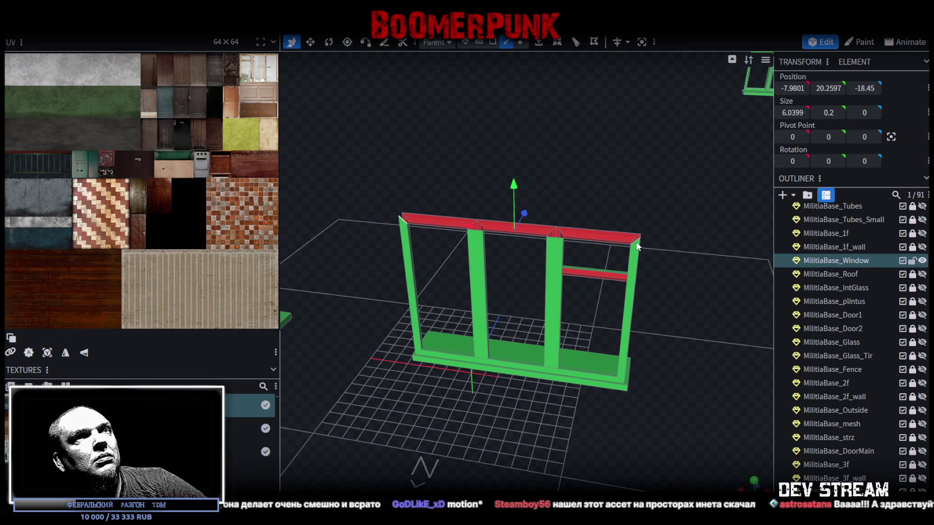
pyautogui.moveTo(673, 256)
pyautogui.mouseDown()
pyautogui.moveTo(601, 248)
pyautogui.moveTo(656, 250)
pyautogui.moveTo(611, 257)
pyautogui.moveTo(702, 260)
pyautogui.moveTo(603, 324)
pyautogui.moveTo(548, 297)
pyautogui.moveTo(823, 284)
pyautogui.mouseUp()
pyautogui.click(922, 410)
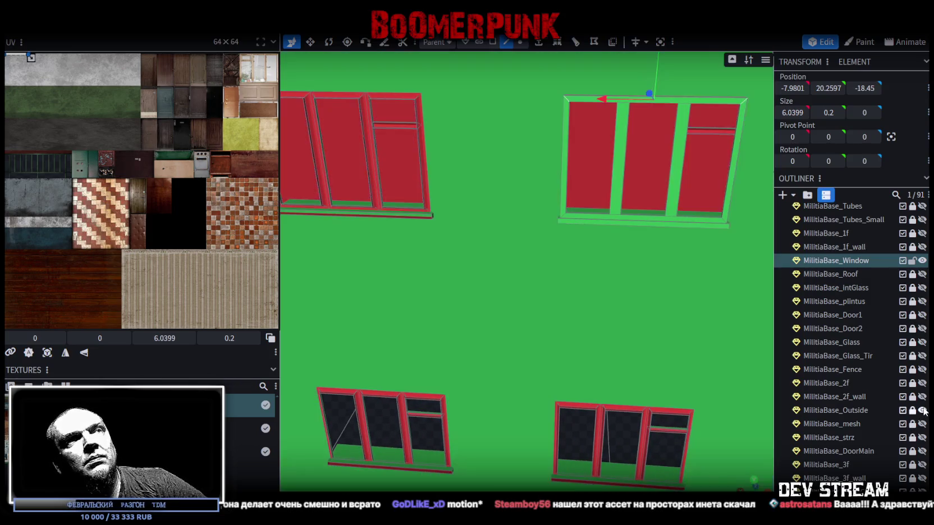
pyautogui.moveTo(592, 316)
pyautogui.mouseDown()
pyautogui.moveTo(511, 340)
pyautogui.moveTo(474, 333)
pyautogui.moveTo(485, 318)
pyautogui.moveTo(514, 317)
pyautogui.moveTo(436, 326)
pyautogui.moveTo(463, 319)
pyautogui.moveTo(584, 353)
pyautogui.moveTo(578, 369)
pyautogui.moveTo(600, 358)
pyautogui.moveTo(536, 351)
pyautogui.moveTo(683, 310)
pyautogui.moveTo(627, 310)
pyautogui.mouseUp()
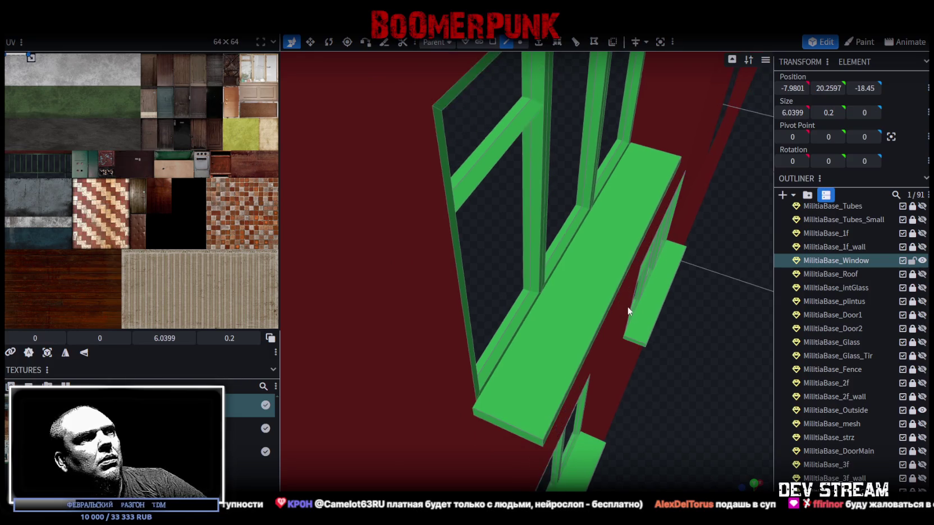
pyautogui.moveTo(658, 337)
pyautogui.mouseDown()
pyautogui.moveTo(654, 347)
pyautogui.moveTo(684, 347)
pyautogui.moveTo(668, 330)
pyautogui.moveTo(677, 327)
pyautogui.moveTo(646, 323)
pyautogui.moveTo(636, 303)
pyautogui.moveTo(713, 304)
pyautogui.moveTo(680, 307)
pyautogui.moveTo(721, 330)
pyautogui.moveTo(500, 313)
pyautogui.mouseUp()
pyautogui.moveTo(412, 319)
pyautogui.mouseDown()
pyautogui.moveTo(380, 432)
pyautogui.moveTo(470, 419)
pyautogui.moveTo(502, 398)
pyautogui.moveTo(466, 387)
pyautogui.moveTo(414, 409)
pyautogui.moveTo(368, 408)
pyautogui.moveTo(416, 355)
pyautogui.moveTo(352, 388)
pyautogui.moveTo(421, 407)
pyautogui.moveTo(518, 413)
pyautogui.moveTo(628, 374)
pyautogui.moveTo(615, 423)
pyautogui.moveTo(649, 421)
pyautogui.moveTo(467, 416)
pyautogui.moveTo(477, 392)
pyautogui.moveTo(540, 381)
pyautogui.moveTo(466, 388)
pyautogui.moveTo(479, 372)
pyautogui.moveTo(685, 377)
pyautogui.moveTo(621, 443)
pyautogui.mouseUp()
pyautogui.moveTo(626, 380)
pyautogui.mouseDown()
pyautogui.moveTo(662, 381)
pyautogui.moveTo(504, 384)
pyautogui.moveTo(467, 399)
pyautogui.moveTo(578, 401)
pyautogui.moveTo(476, 418)
pyautogui.moveTo(551, 400)
pyautogui.moveTo(532, 389)
pyautogui.moveTo(488, 399)
pyautogui.moveTo(467, 417)
pyautogui.moveTo(572, 378)
pyautogui.moveTo(425, 463)
pyautogui.mouseUp()
pyautogui.scroll(5, 467, 399)
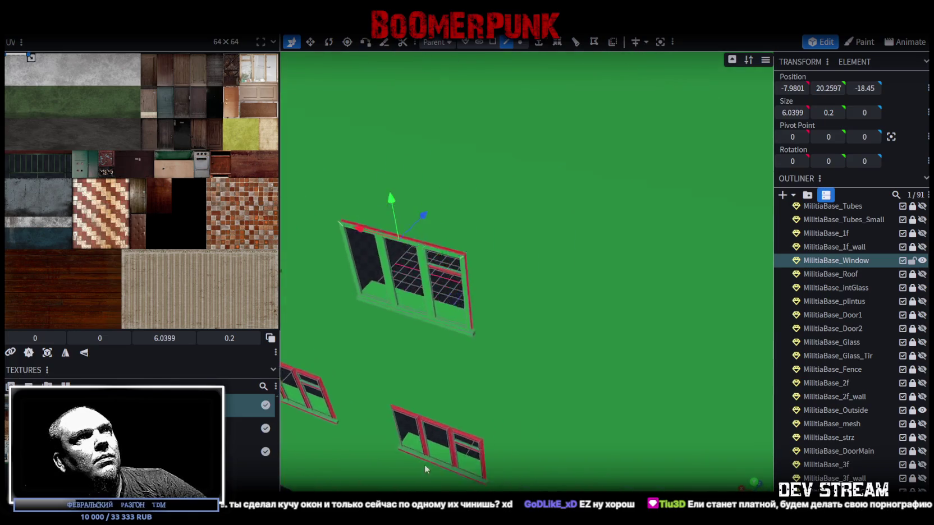
pyautogui.scroll(5, 480, 335)
# Select the frame's left side face, top bar and middle vertical bar
pyautogui.click(460, 232)
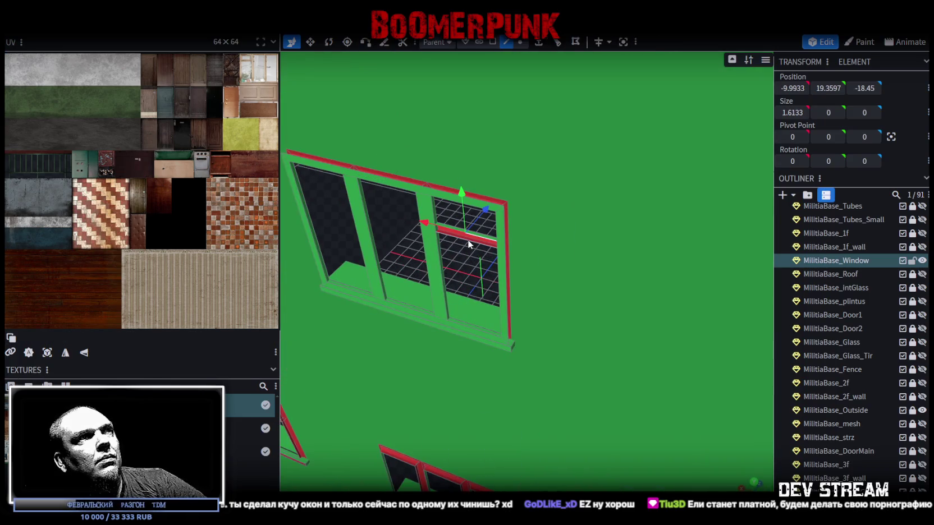
pyautogui.moveTo(464, 276)
pyautogui.mouseDown()
pyautogui.moveTo(560, 265)
pyautogui.moveTo(539, 251)
pyautogui.moveTo(501, 265)
pyautogui.mouseUp()
pyautogui.click(492, 42)
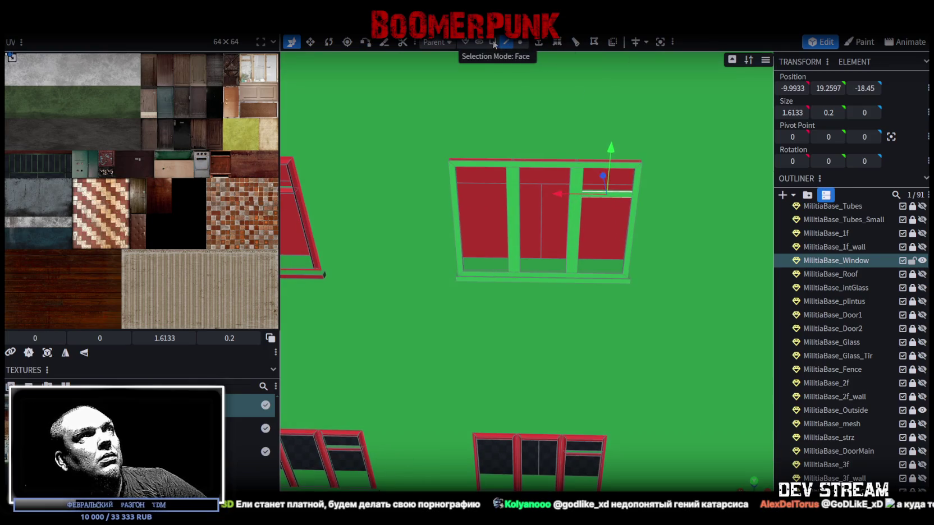
pyautogui.click(452, 183)
pyautogui.keyDown('shift'); pyautogui.click(512, 164); pyautogui.keyUp('shift')
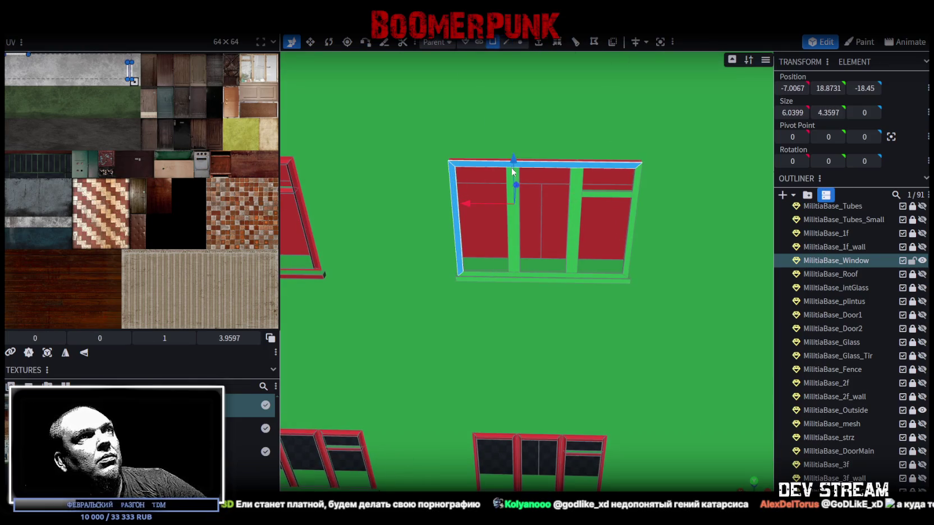
pyautogui.keyDown('shift'); pyautogui.click(579, 179); pyautogui.keyUp('shift')
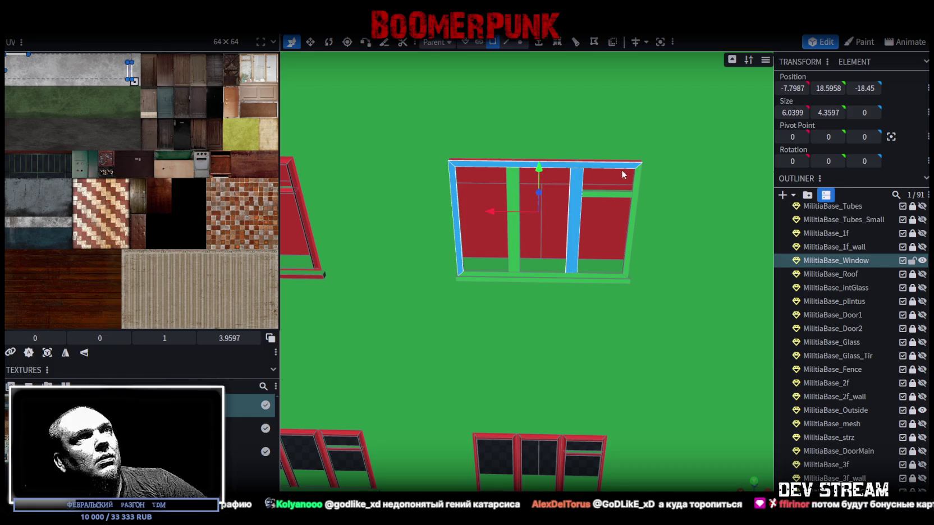
pyautogui.scroll(-3, 626, 281)
pyautogui.moveTo(626, 281); pyautogui.dragTo(571, 325)
pyautogui.moveTo(537, 422)
pyautogui.mouseDown()
pyautogui.moveTo(633, 430)
pyautogui.moveTo(639, 406)
pyautogui.moveTo(673, 376)
pyautogui.mouseUp()
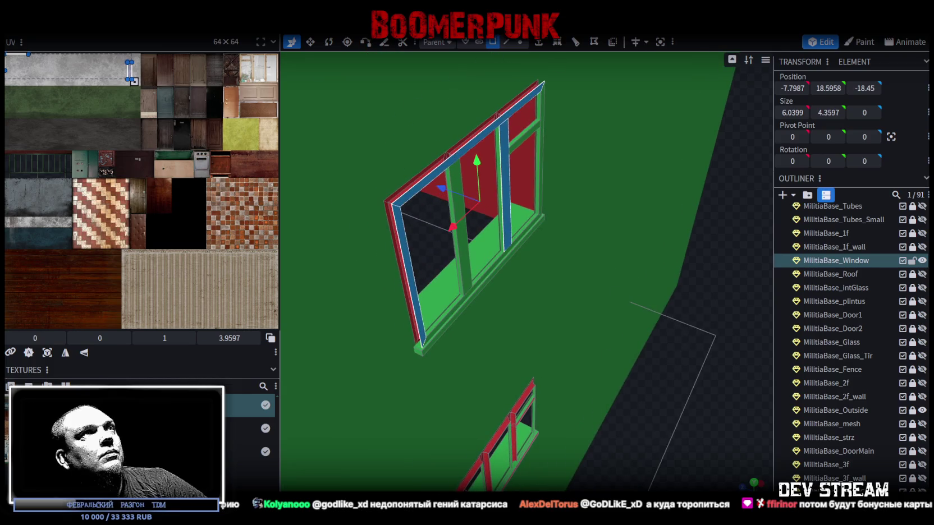
# In edge mode, select the frame's left, top and right edges
pyautogui.click(506, 42)
pyautogui.click(400, 239)
pyautogui.keyDown('shift'); pyautogui.click(439, 167); pyautogui.keyUp('shift')
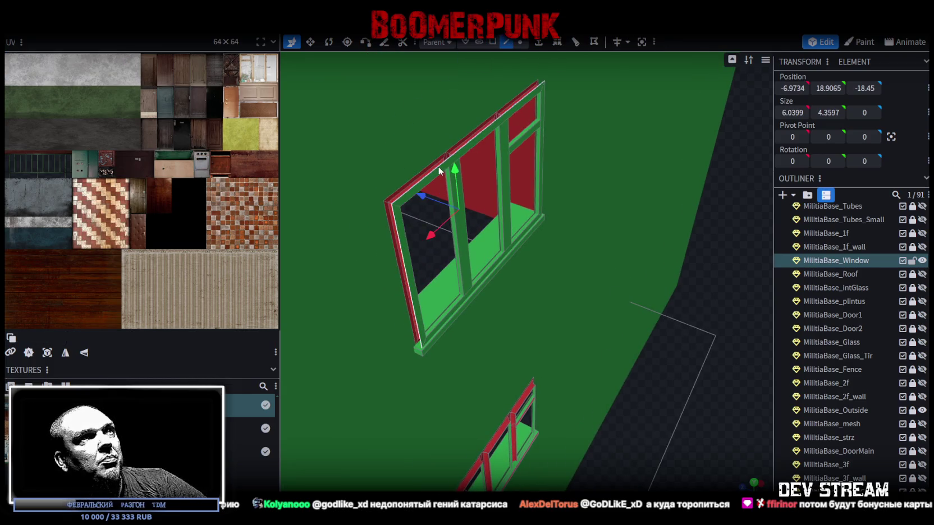
pyautogui.moveTo(690, 403)
pyautogui.mouseDown()
pyautogui.moveTo(578, 419)
pyautogui.moveTo(547, 327)
pyautogui.moveTo(490, 222)
pyautogui.mouseUp()
pyautogui.keyDown('shift'); pyautogui.click(494, 223); pyautogui.keyUp('shift')
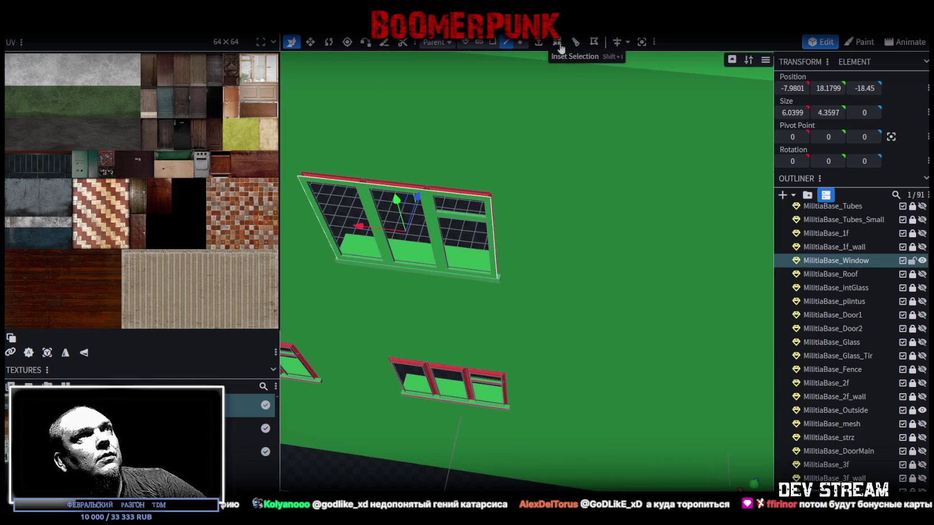
# Extrude the selected frame edges 0.2 along Z+
pyautogui.click(559, 44)
pyautogui.click(561, 486)
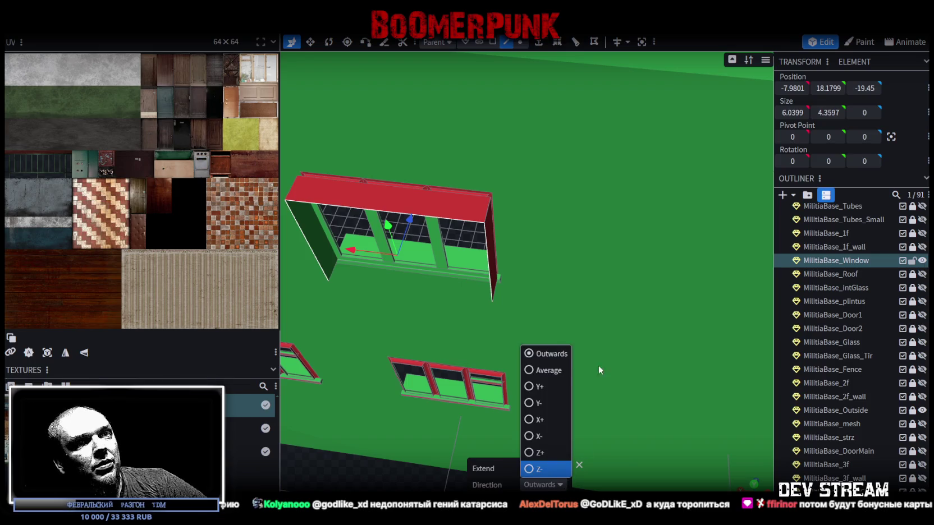
pyautogui.click(529, 453)
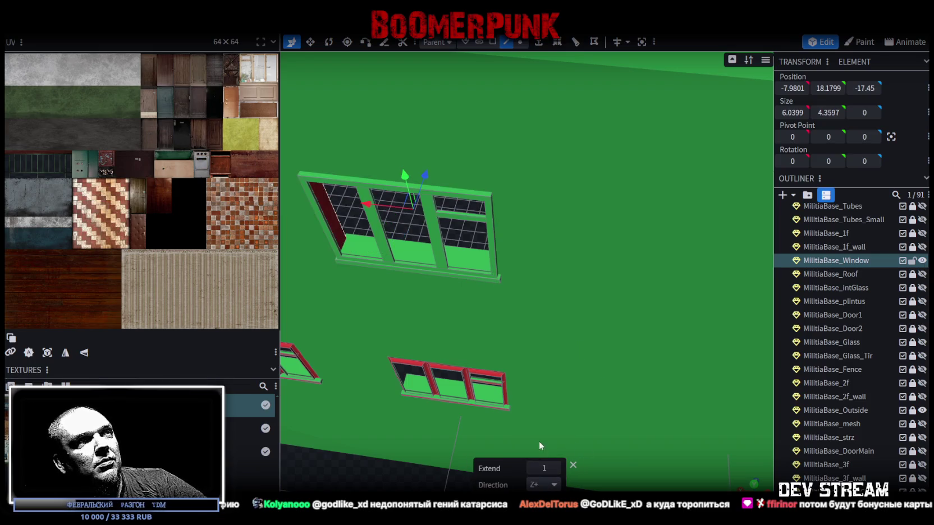
pyautogui.click(532, 467)
pyautogui.click(556, 468)
pyautogui.click(555, 468)
pyautogui.scroll(-3, 485, 382)
# Select the frame's left, top and right faces plus the middle and left mullions
pyautogui.moveTo(384, 471)
pyautogui.mouseDown()
pyautogui.moveTo(629, 400)
pyautogui.moveTo(701, 445)
pyautogui.moveTo(702, 426)
pyautogui.mouseUp()
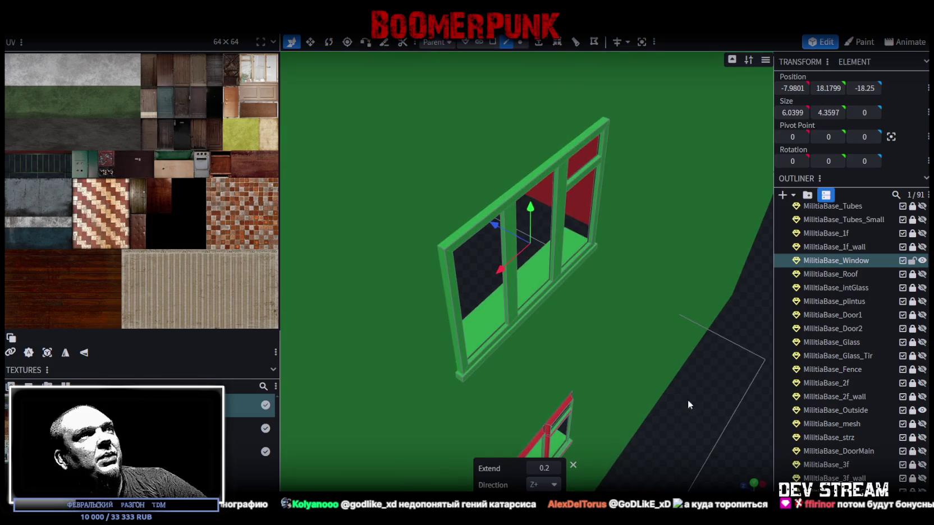
pyautogui.click(492, 42)
pyautogui.click(446, 269)
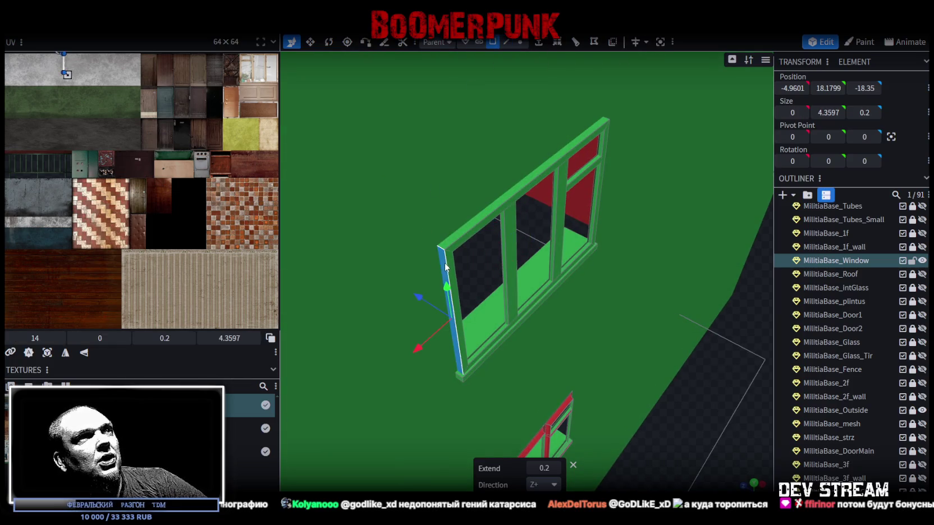
pyautogui.keyDown('shift'); pyautogui.click(462, 240); pyautogui.keyUp('shift')
pyautogui.moveTo(470, 231)
pyautogui.mouseDown()
pyautogui.moveTo(702, 397)
pyautogui.moveTo(574, 407)
pyautogui.moveTo(573, 224)
pyautogui.mouseUp()
pyautogui.keyDown('shift'); pyautogui.click(528, 196); pyautogui.keyUp('shift')
pyautogui.keyDown('shift'); pyautogui.click(486, 214); pyautogui.keyUp('shift')
pyautogui.keyDown('shift'); pyautogui.click(440, 220); pyautogui.keyUp('shift')
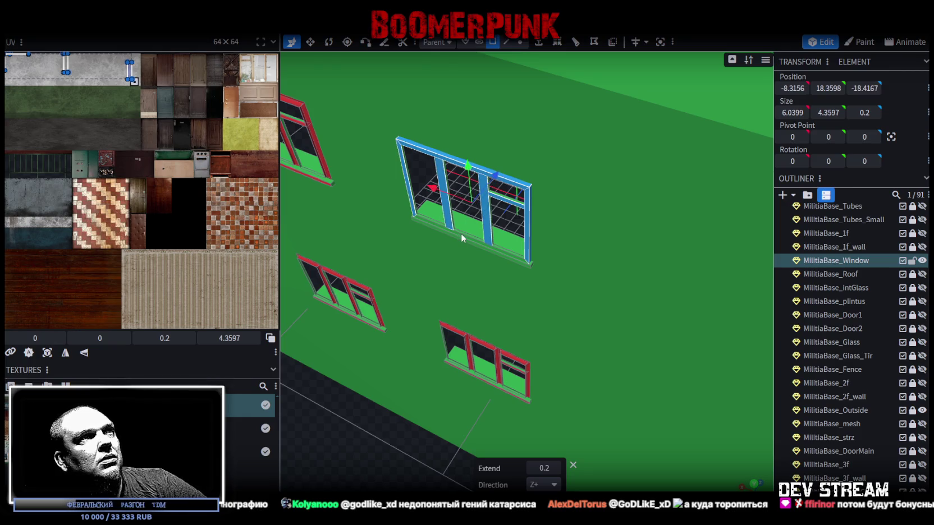
pyautogui.moveTo(349, 371); pyautogui.dragTo(381, 430)
# Copy the selected window faces and paste a duplicate
pyautogui.press('KP_1')
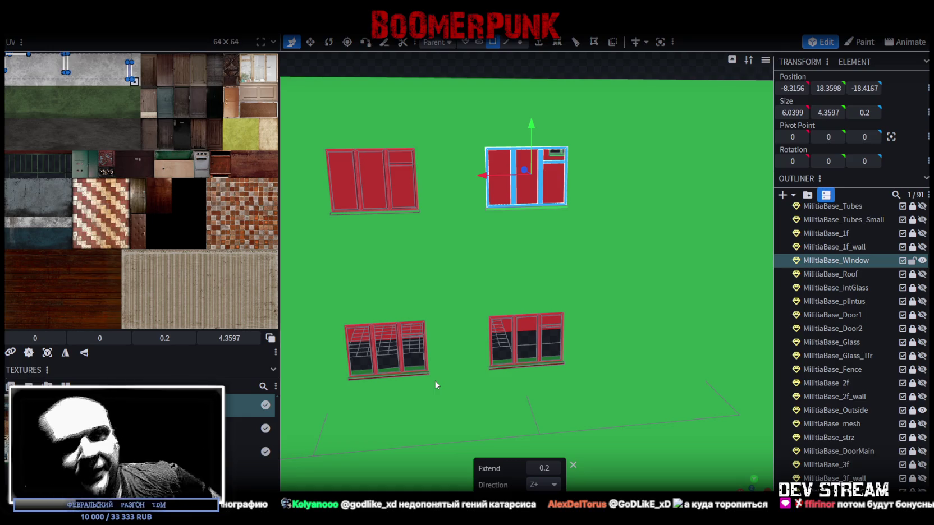
pyautogui.scroll(-3, 580, 245)
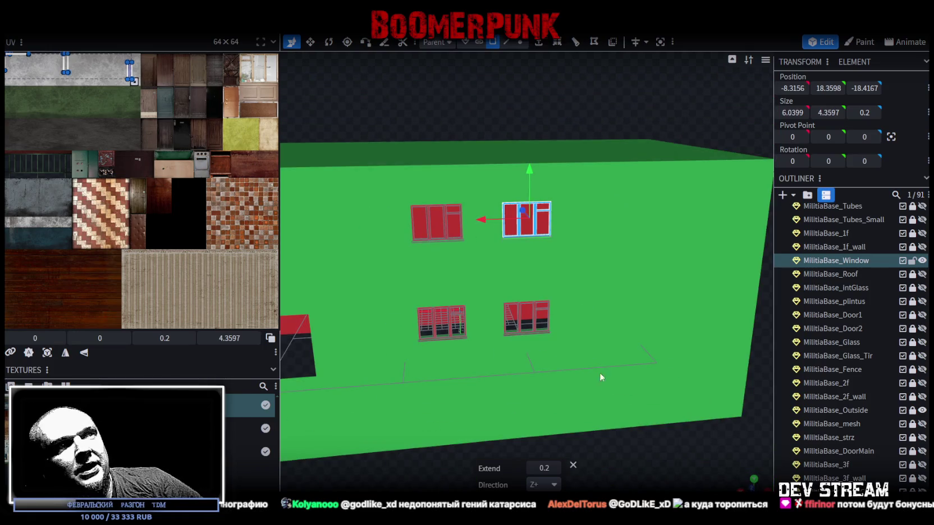
pyautogui.moveTo(664, 473)
pyautogui.mouseDown()
pyautogui.moveTo(647, 472)
pyautogui.moveTo(686, 468)
pyautogui.moveTo(610, 441)
pyautogui.moveTo(682, 453)
pyautogui.moveTo(654, 448)
pyautogui.mouseUp()
pyautogui.scroll(3, 642, 457)
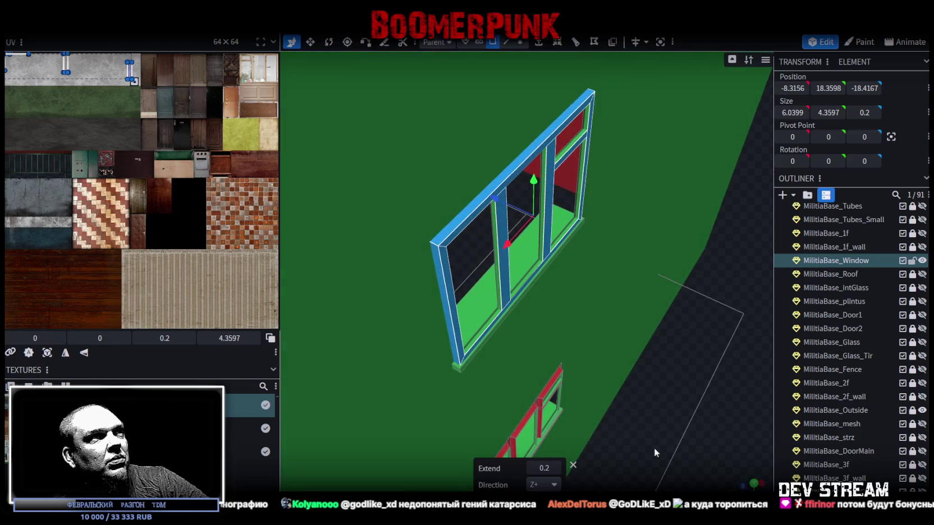
pyautogui.rightClick(439, 254)
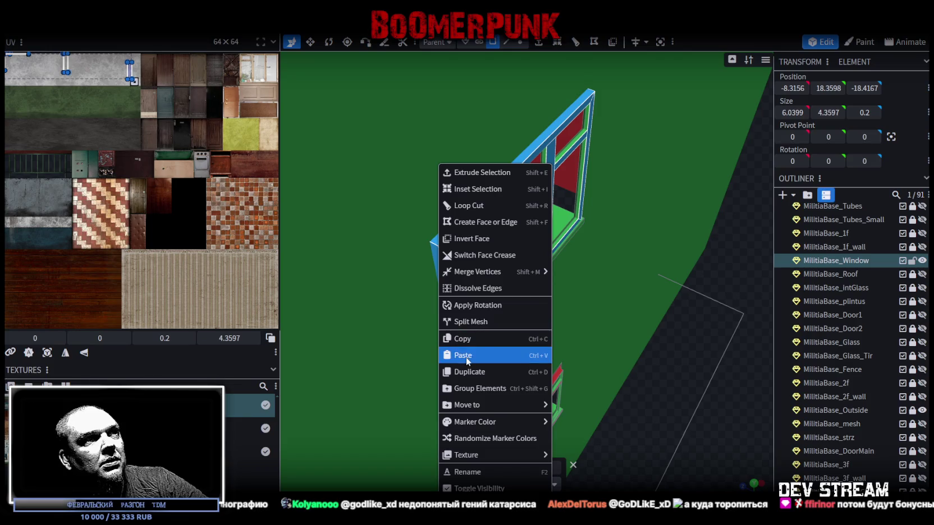
pyautogui.click(467, 339)
pyautogui.rightClick(443, 262)
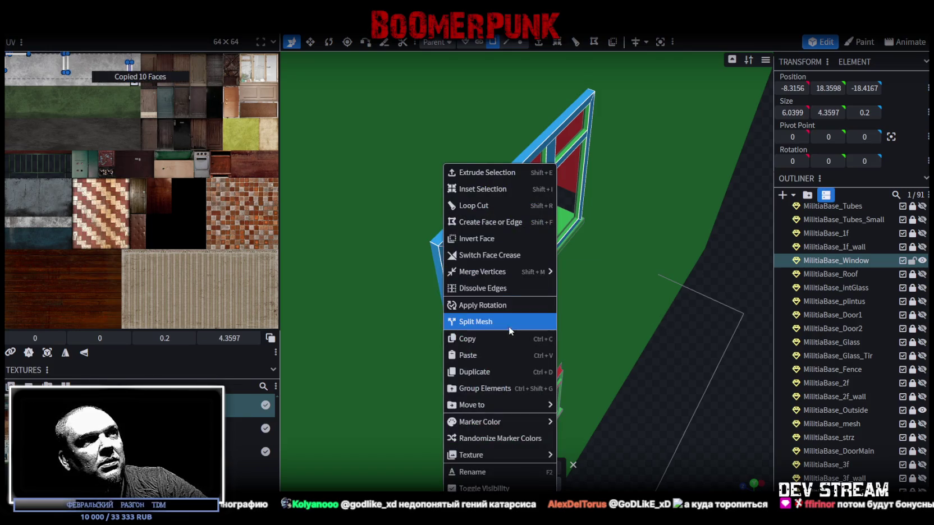
pyautogui.click(493, 354)
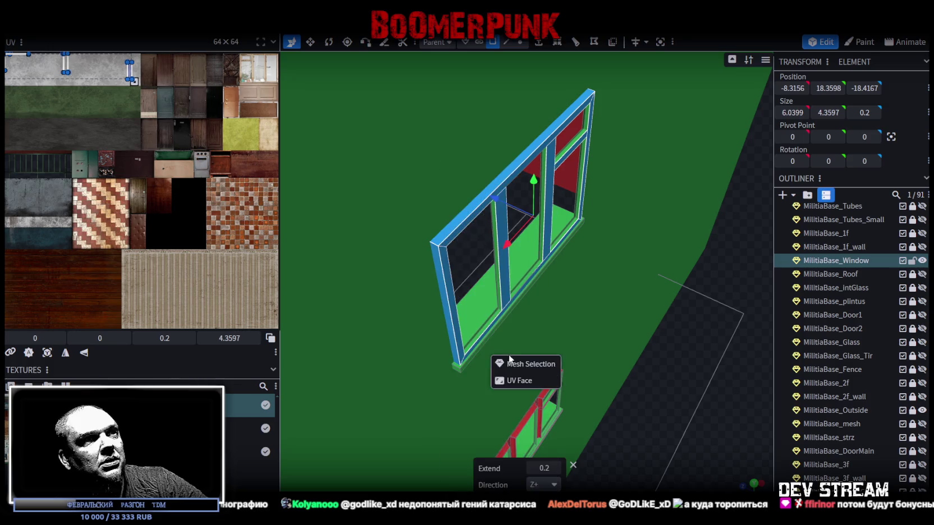
# Place the pasted window over the upper-left window and merge the overlapping vertices
pyautogui.scroll(-3, 686, 446)
pyautogui.moveTo(686, 442)
pyautogui.mouseDown()
pyautogui.moveTo(544, 435)
pyautogui.moveTo(635, 395)
pyautogui.mouseUp()
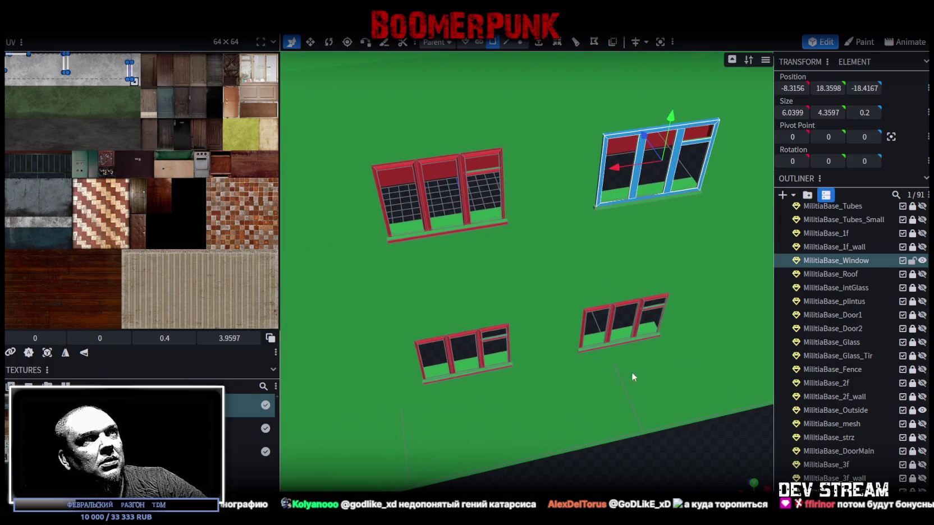
pyautogui.moveTo(618, 168); pyautogui.dragTo(402, 198)
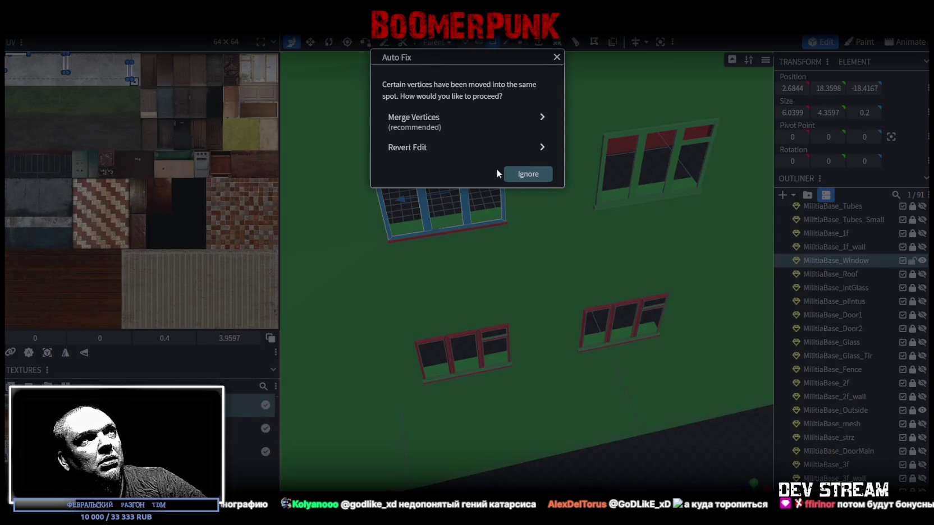
pyautogui.click(451, 130)
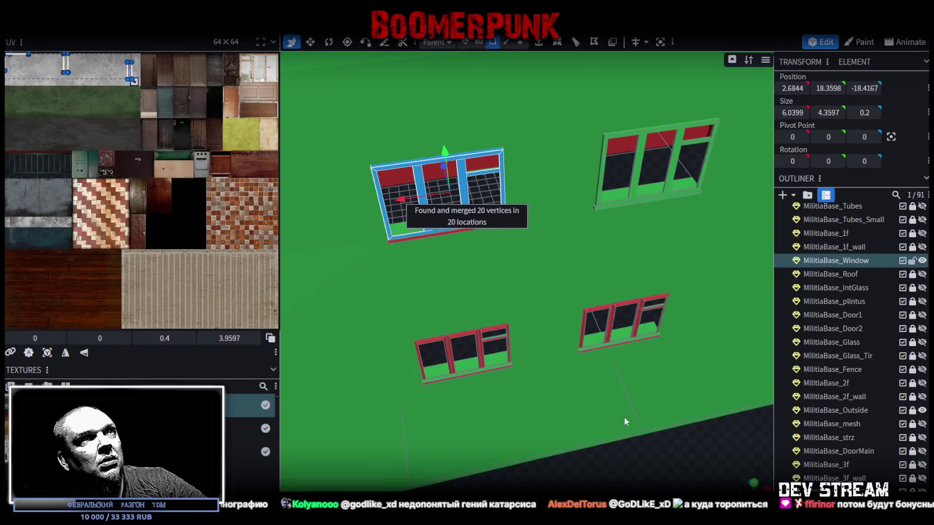
pyautogui.moveTo(640, 479)
pyautogui.mouseDown()
pyautogui.moveTo(678, 468)
pyautogui.moveTo(655, 391)
pyautogui.moveTo(691, 458)
pyautogui.moveTo(662, 392)
pyautogui.mouseUp()
pyautogui.moveTo(586, 133)
pyautogui.mouseDown()
pyautogui.moveTo(635, 357)
pyautogui.moveTo(620, 315)
pyautogui.mouseUp()
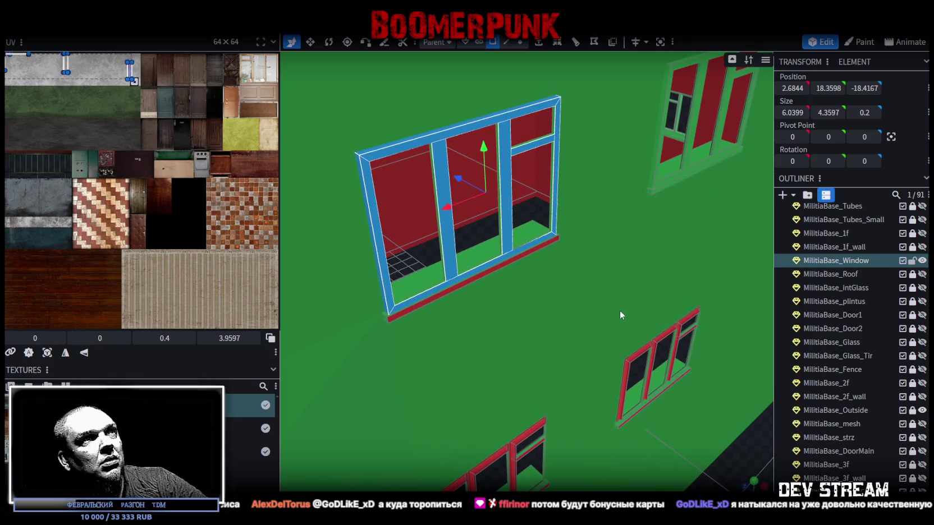
# Select the window sill edge, return to face mode, and open the upper-right window's mesh menu
pyautogui.click(506, 42)
pyautogui.click(482, 273)
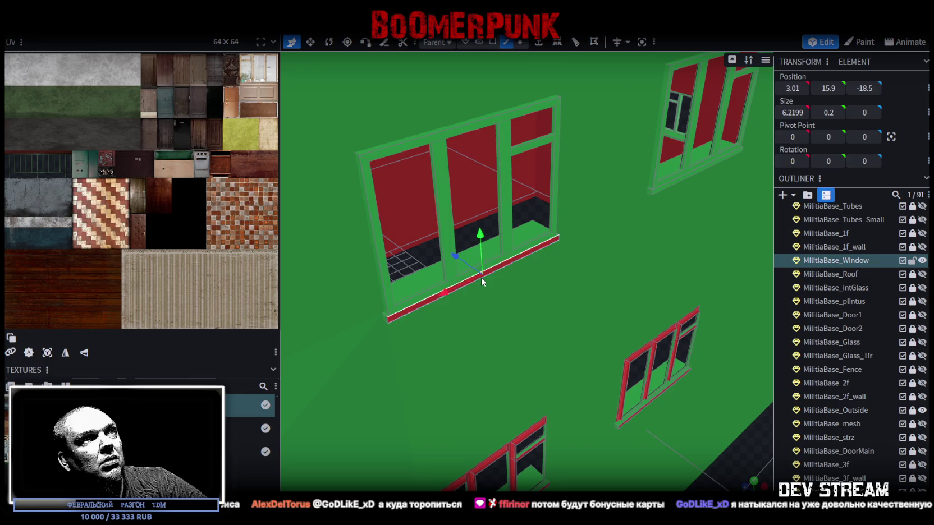
pyautogui.moveTo(533, 321)
pyautogui.mouseDown()
pyautogui.moveTo(557, 302)
pyautogui.moveTo(676, 395)
pyautogui.moveTo(674, 418)
pyautogui.mouseUp()
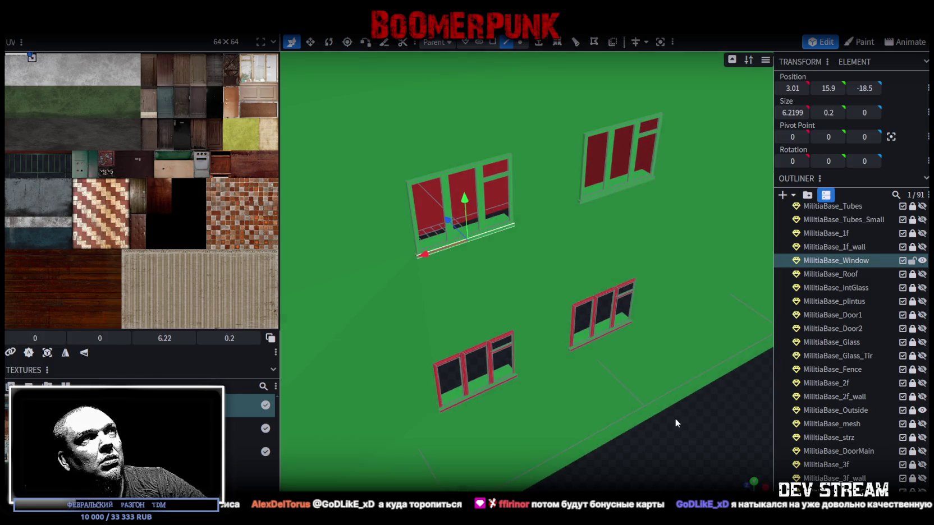
pyautogui.click(492, 41)
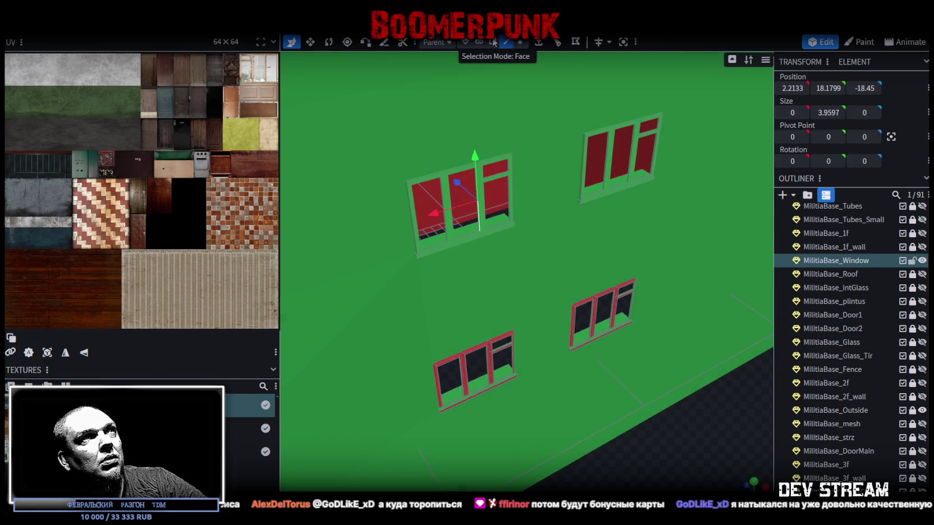
pyautogui.scroll(2, 512, 176)
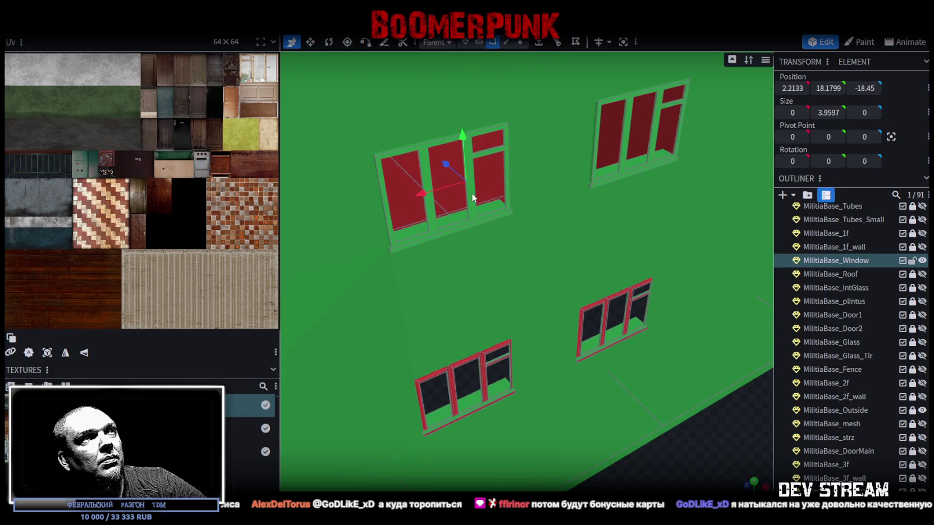
pyautogui.moveTo(473, 192); pyautogui.dragTo(511, 217)
pyautogui.rightClick(539, 159)
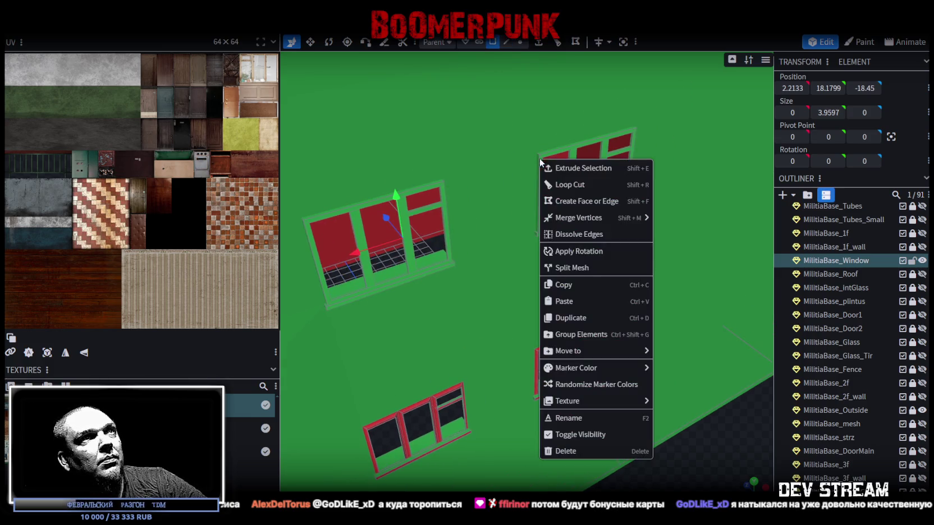
# Paste the copied window frame as mesh geometry onto the upper-right window's mullion selection
pyautogui.click(552, 154)
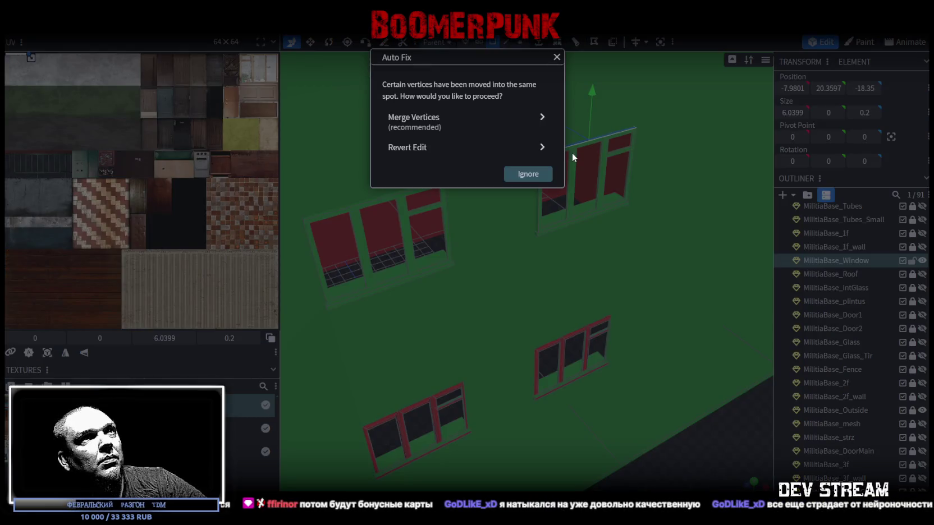
pyautogui.press('Escape')
pyautogui.click(574, 160)
pyautogui.rightClick(573, 159)
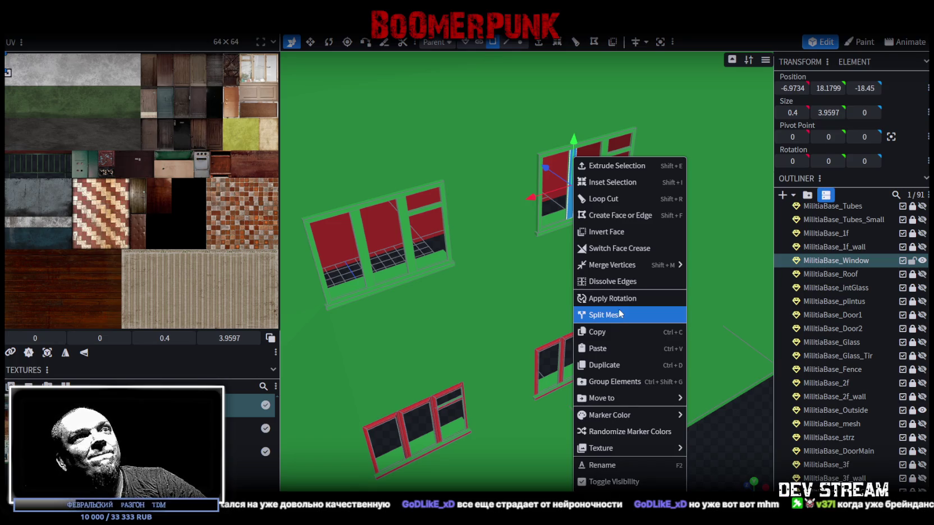
pyautogui.click(619, 348)
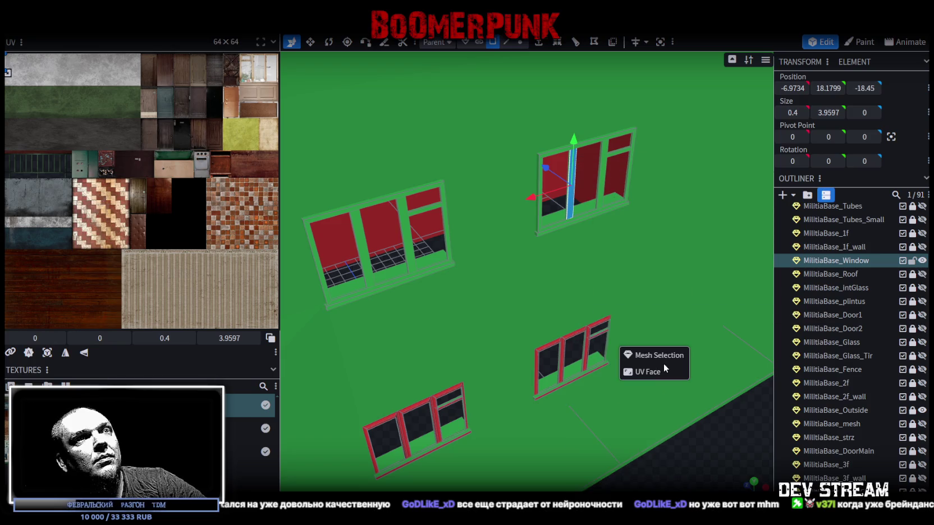
pyautogui.click(657, 355)
# Lower the pasted frame to Y 5.3598 over the lower-right window and merge 20 overlapping vertices
pyautogui.scroll(3, 609, 245)
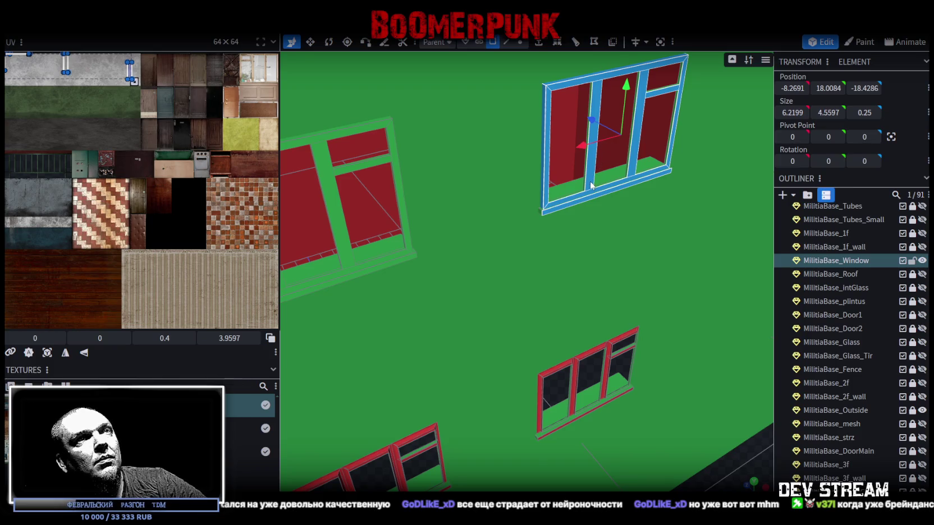
pyautogui.moveTo(624, 72); pyautogui.dragTo(626, 341)
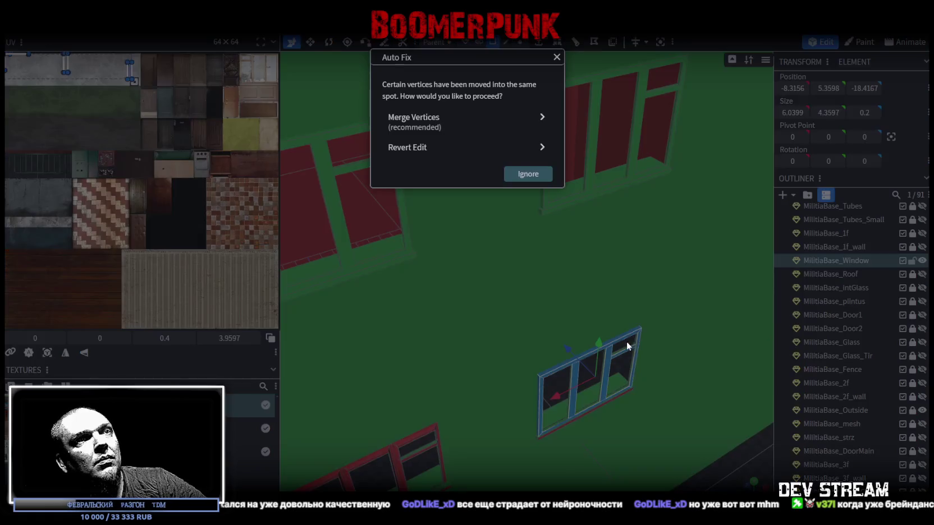
pyautogui.click(459, 127)
pyautogui.moveTo(461, 129)
pyautogui.mouseDown()
pyautogui.moveTo(505, 168)
pyautogui.moveTo(597, 220)
pyautogui.mouseUp()
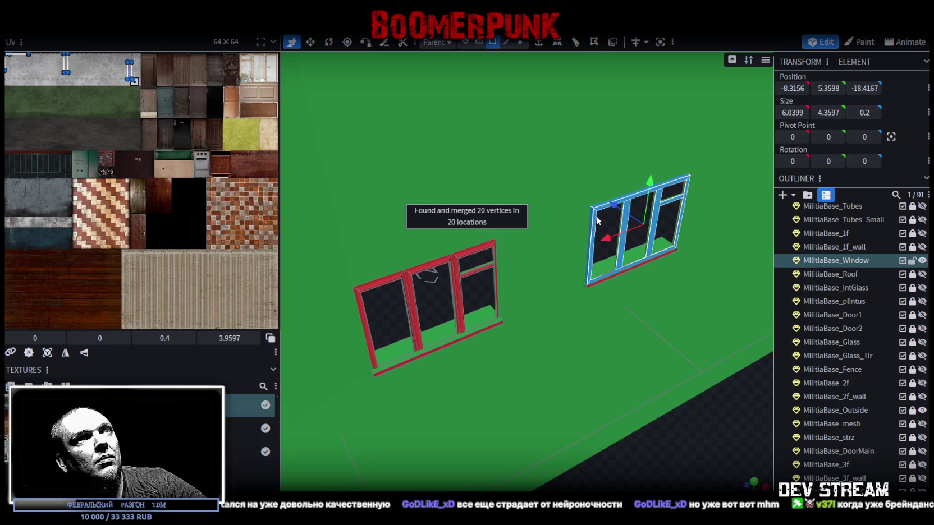
pyautogui.rightClick(598, 221)
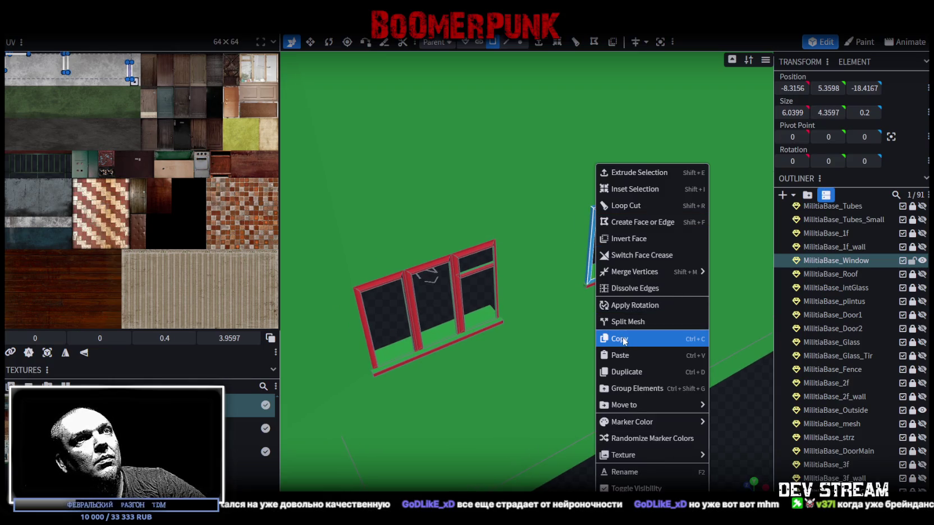
# Copy and paste the lower frame, slide it along X onto the lower-left window, and merge vertices
pyautogui.click(624, 339)
pyautogui.rightClick(598, 220)
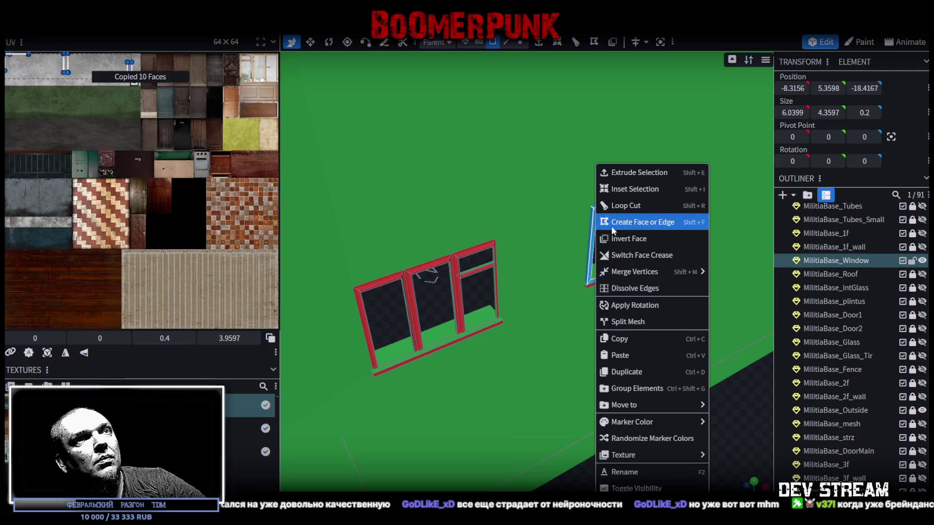
pyautogui.click(624, 354)
pyautogui.moveTo(609, 237); pyautogui.dragTo(385, 322)
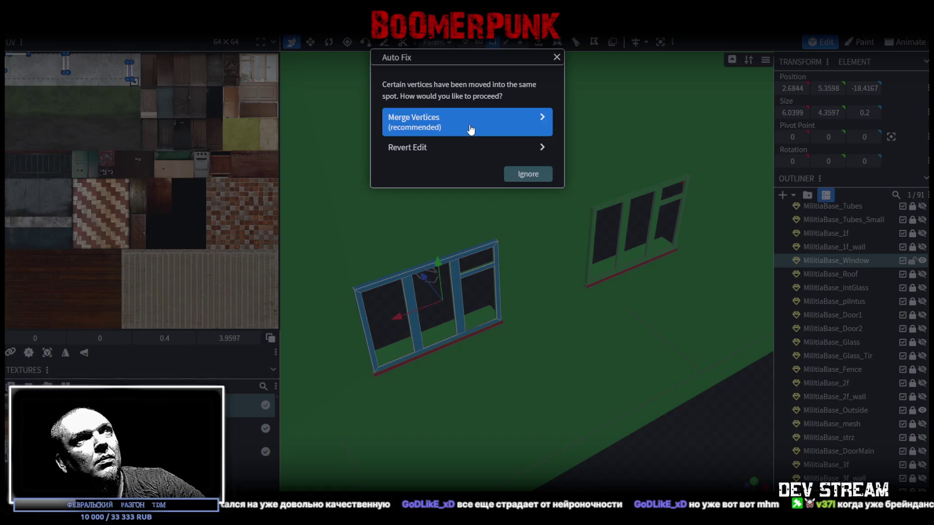
pyautogui.click(471, 129)
# In edge mode, select the bottom sill edges of both lower window frames
pyautogui.click(506, 41)
pyautogui.scroll(2, 447, 343)
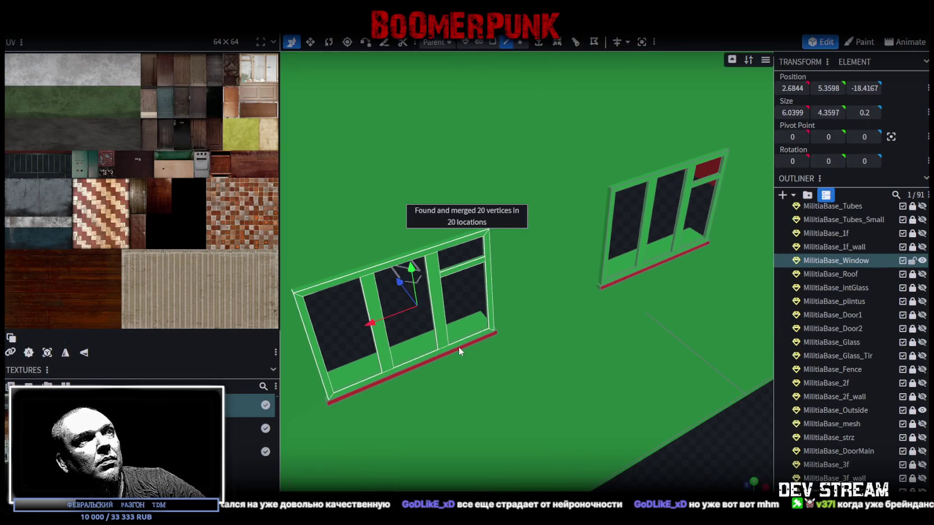
pyautogui.click(459, 348)
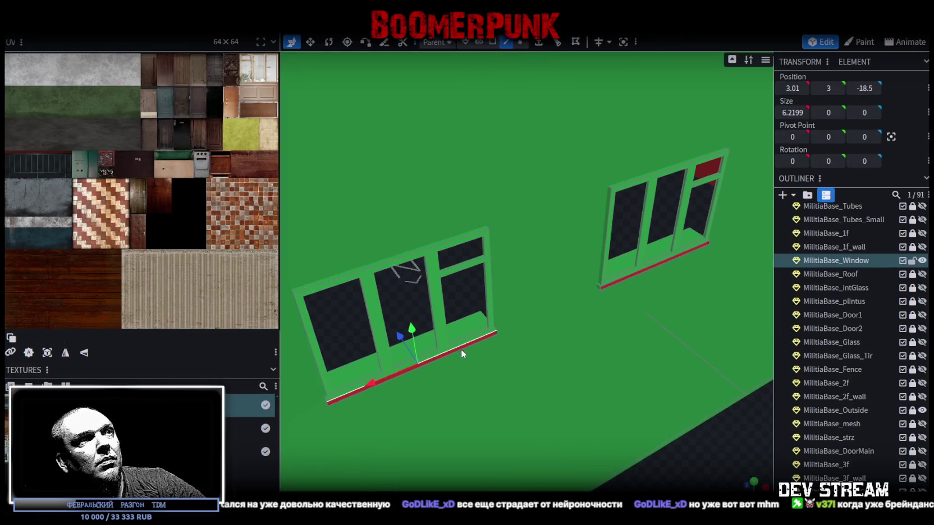
pyautogui.click(655, 263)
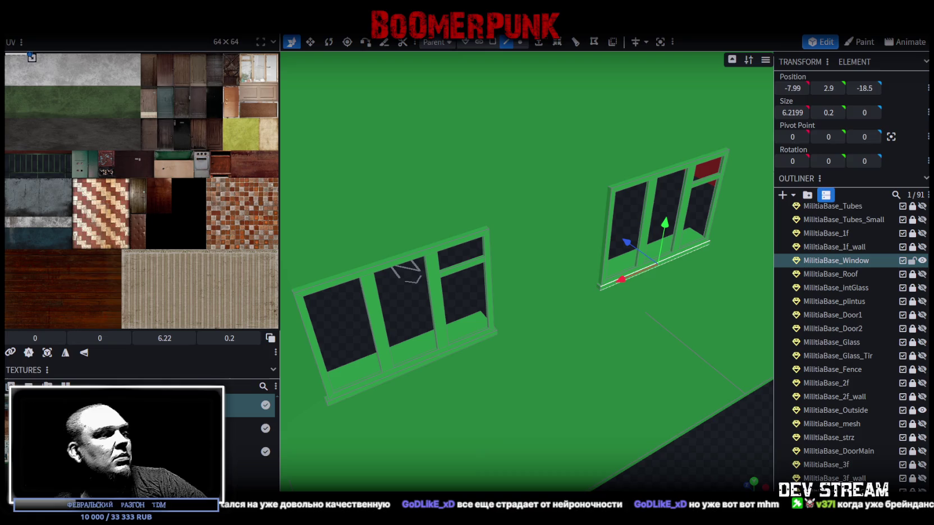
pyautogui.scroll(-5, 534, 395)
pyautogui.moveTo(534, 395)
pyautogui.mouseDown()
pyautogui.moveTo(486, 391)
pyautogui.moveTo(500, 436)
pyautogui.mouseUp()
pyautogui.scroll(3, 500, 436)
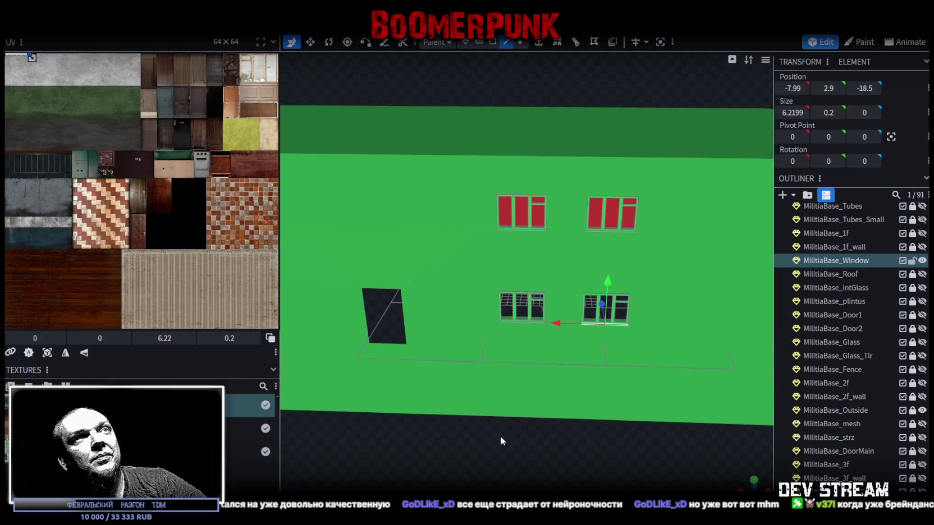
# Select the upper-right window in face mode and pick its left, top, middle and bottom frame strips
pyautogui.scroll(5, 500, 436)
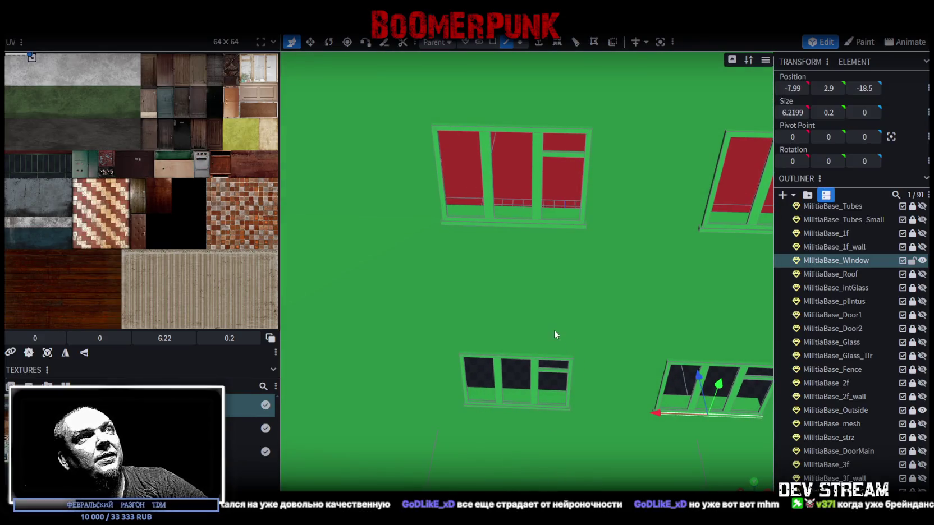
pyautogui.scroll(-3, 618, 262)
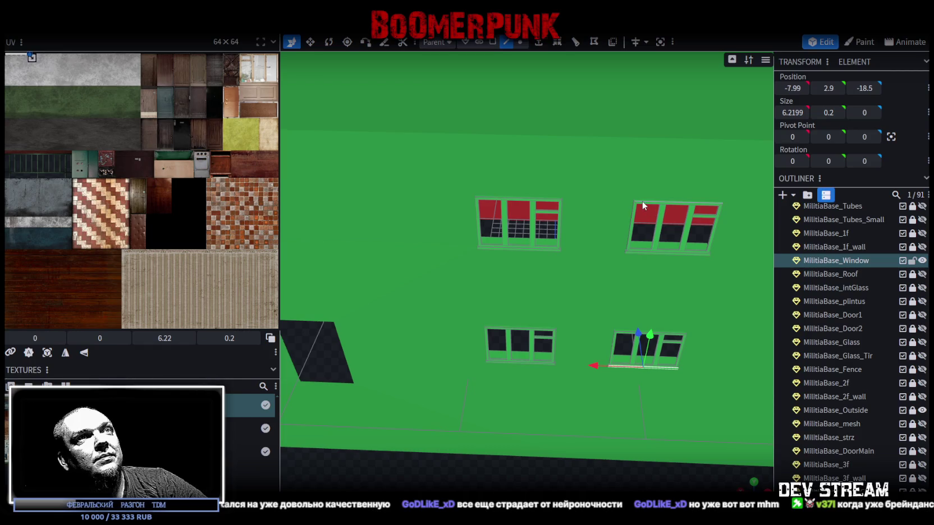
pyautogui.click(642, 202)
pyautogui.scroll(-3, 622, 293)
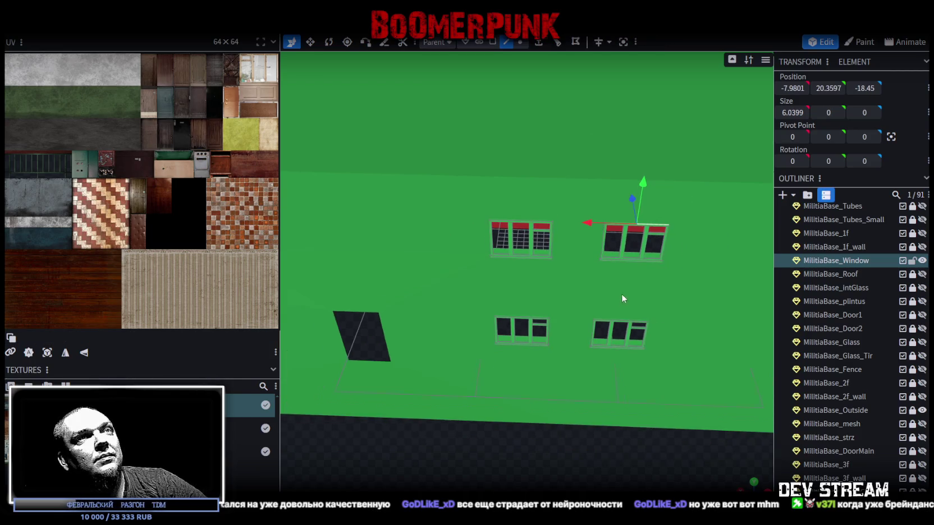
pyautogui.scroll(1, 574, 413)
pyautogui.scroll(3, 574, 456)
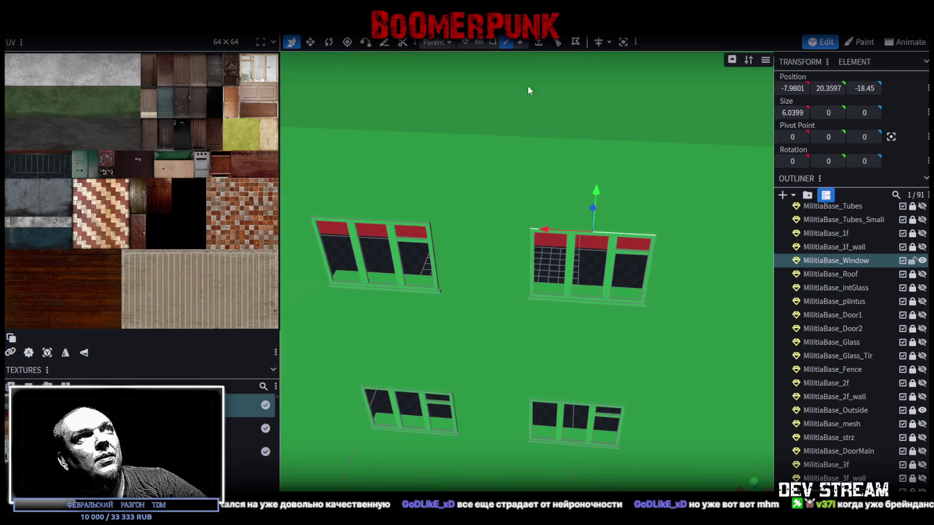
pyautogui.click(492, 41)
pyautogui.scroll(2, 571, 249)
pyautogui.click(535, 227)
pyautogui.scroll(2, 535, 227)
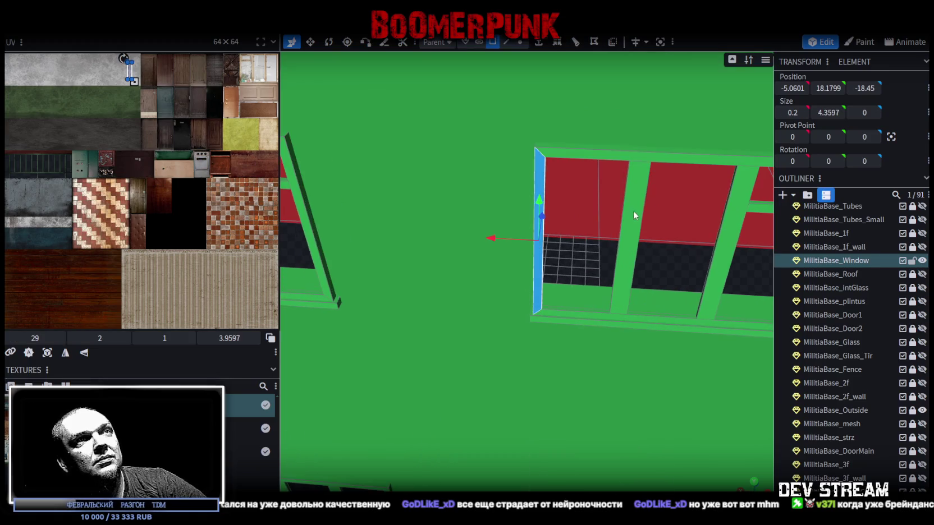
pyautogui.keyDown('shift'); pyautogui.click(636, 160); pyautogui.keyUp('shift')
pyautogui.keyDown('shift'); pyautogui.click(627, 279); pyautogui.keyUp('shift')
pyautogui.keyDown('shift'); pyautogui.click(616, 318); pyautogui.keyUp('shift')
# Add the right vertical, transom, right outer and lower strips to complete the frame selection
pyautogui.press('f')
pyautogui.keyDown('shift'); pyautogui.click(525, 291); pyautogui.keyUp('shift')
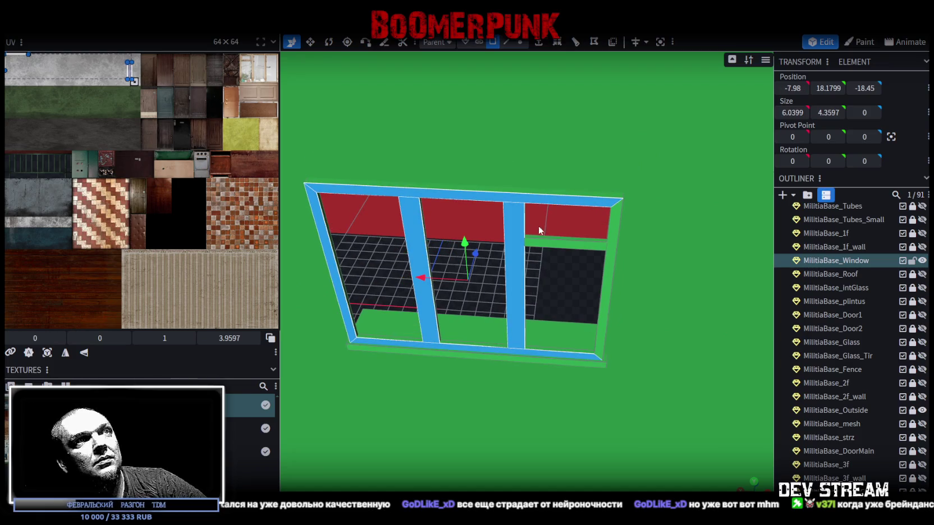
pyautogui.keyDown('shift'); pyautogui.click(563, 245); pyautogui.keyUp('shift')
pyautogui.keyDown('shift'); pyautogui.click(599, 286); pyautogui.keyUp('shift')
pyautogui.keyDown('shift'); pyautogui.click(508, 358); pyautogui.keyUp('shift')
pyautogui.scroll(-5, 507, 358)
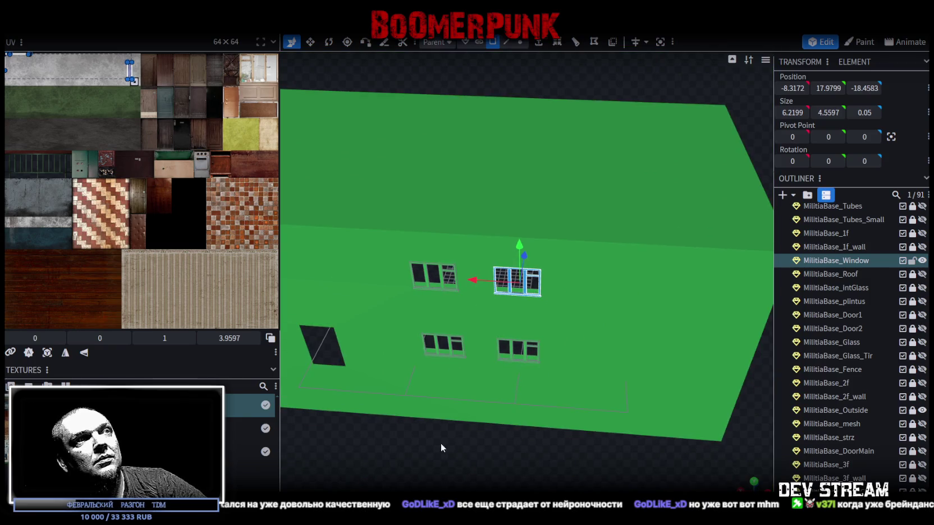
pyautogui.moveTo(441, 448); pyautogui.dragTo(529, 416)
pyautogui.scroll(5, 514, 433)
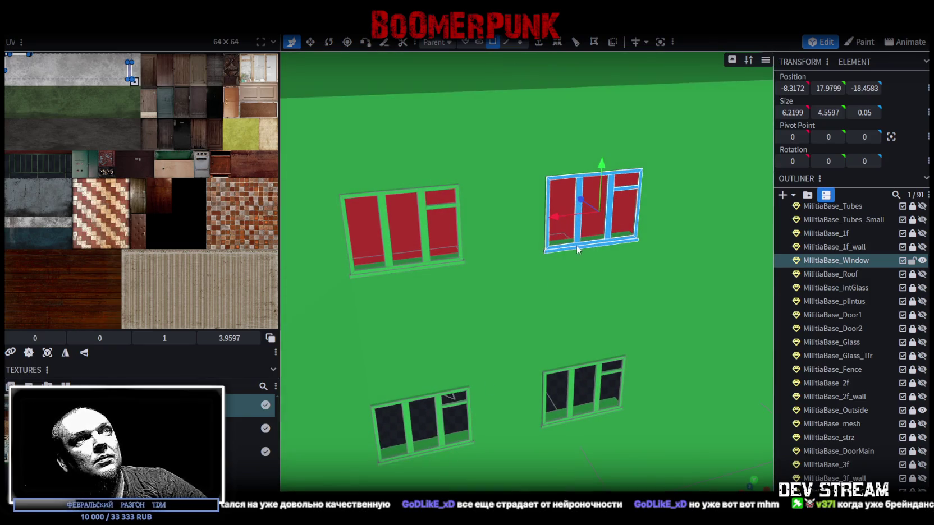
pyautogui.rightClick(574, 253)
# Copy the selected frame faces, paste them as mesh, and slide the copy along the wall
pyautogui.click(657, 338)
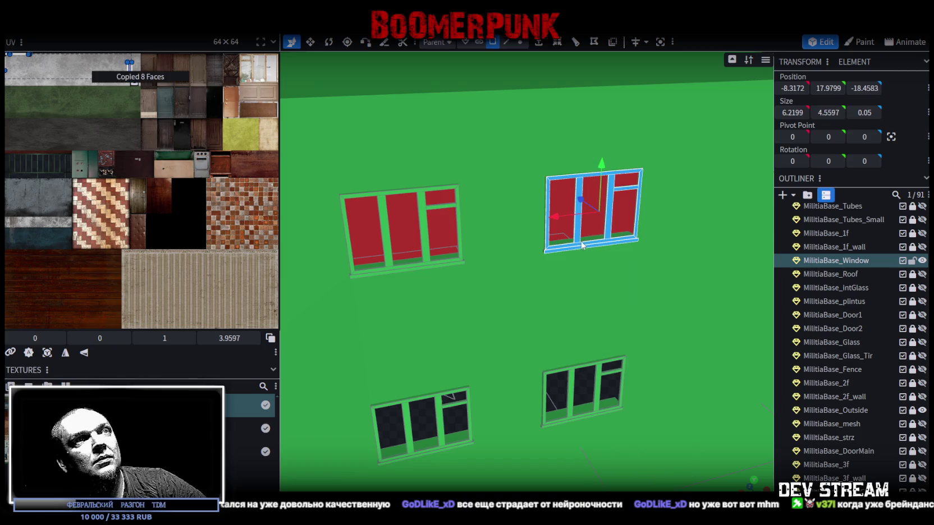
pyautogui.rightClick(577, 251)
pyautogui.click(607, 359)
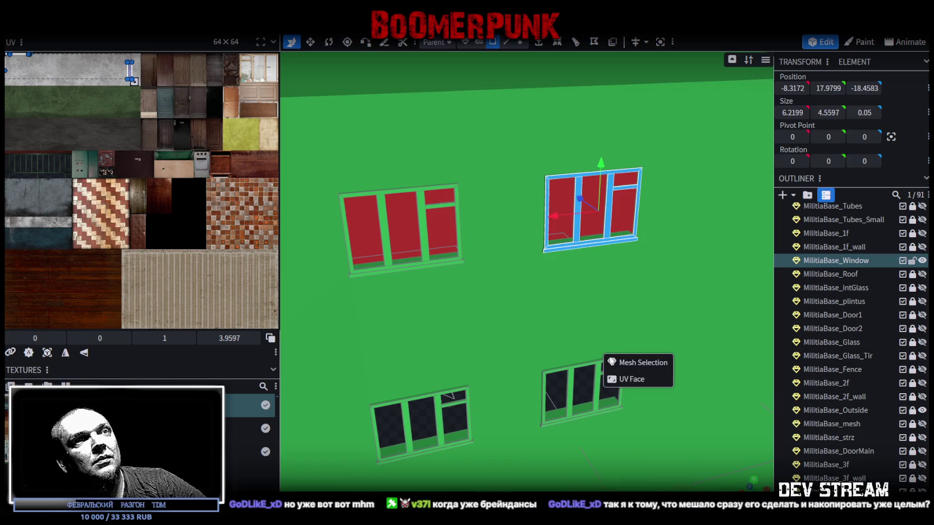
pyautogui.click(651, 364)
pyautogui.scroll(-5, 540, 415)
pyautogui.moveTo(539, 416); pyautogui.dragTo(678, 389)
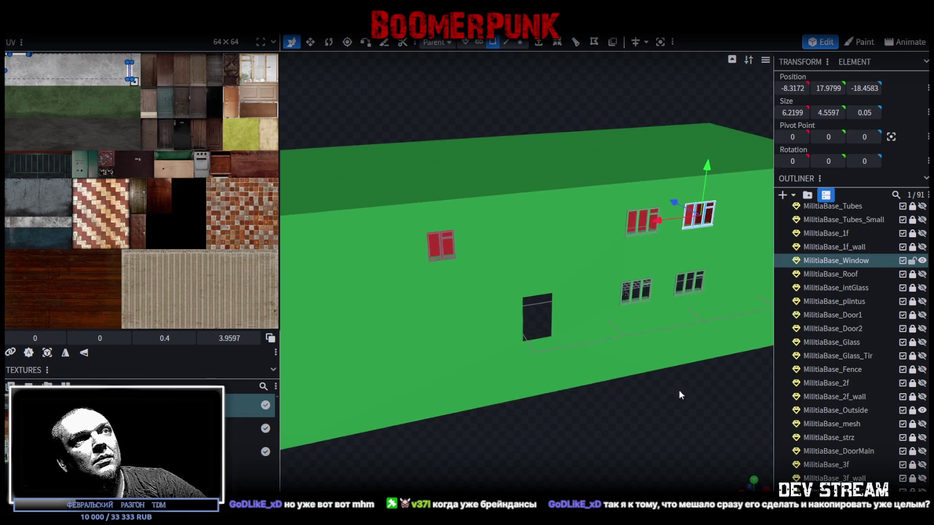
pyautogui.moveTo(679, 232)
pyautogui.mouseDown()
pyautogui.moveTo(387, 275)
pyautogui.moveTo(394, 279)
pyautogui.mouseUp()
# Nudge the pasted window frame 0.3 along X to 37.4328
pyautogui.scroll(10, 597, 446)
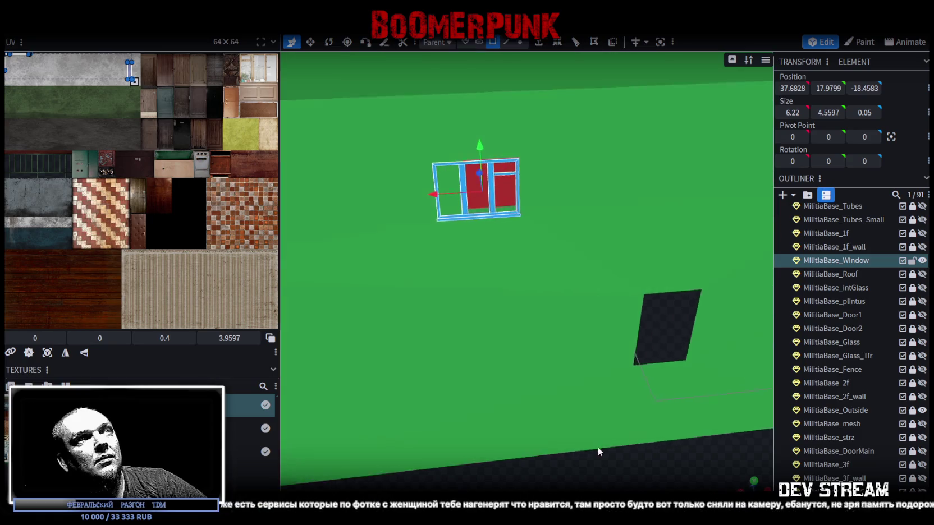
pyautogui.scroll(-8, 596, 467)
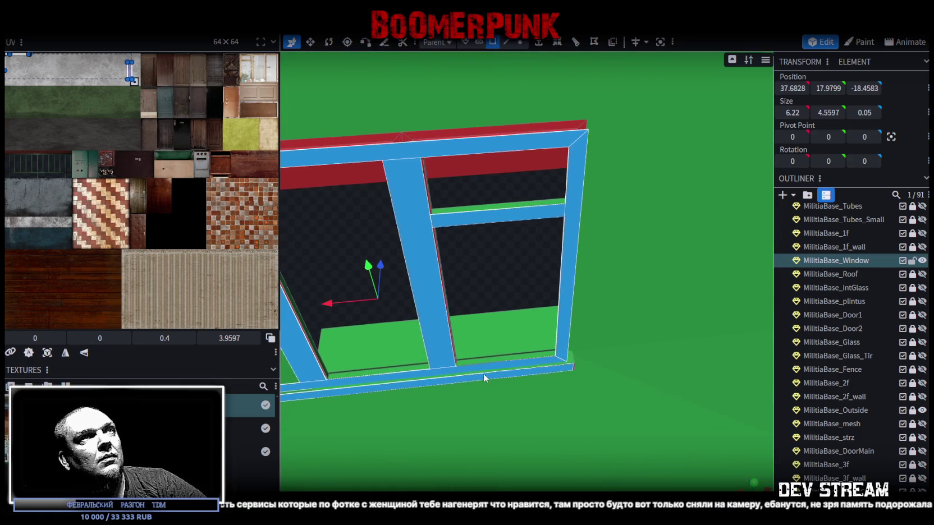
pyautogui.moveTo(481, 369); pyautogui.dragTo(504, 373)
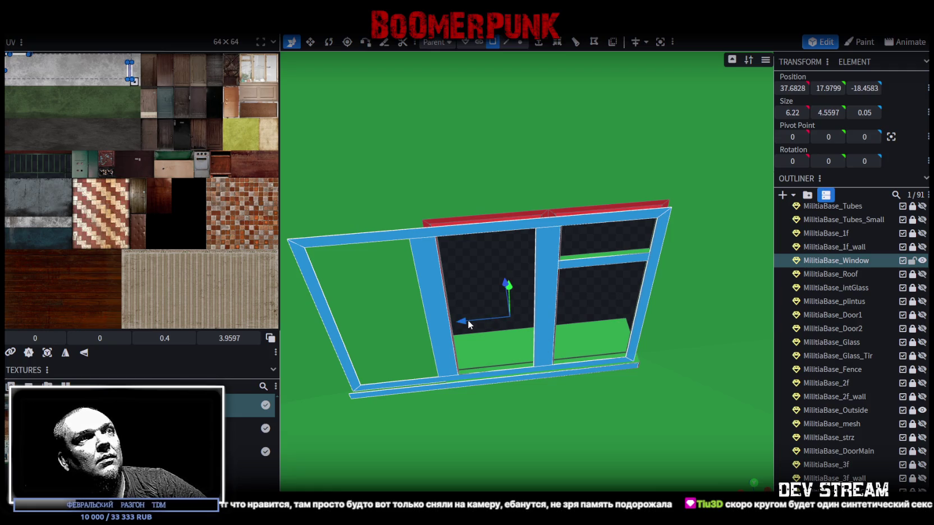
pyautogui.moveTo(464, 320)
pyautogui.mouseDown()
pyautogui.moveTo(455, 322)
pyautogui.moveTo(474, 326)
pyautogui.mouseUp()
pyautogui.scroll(-5, 528, 345)
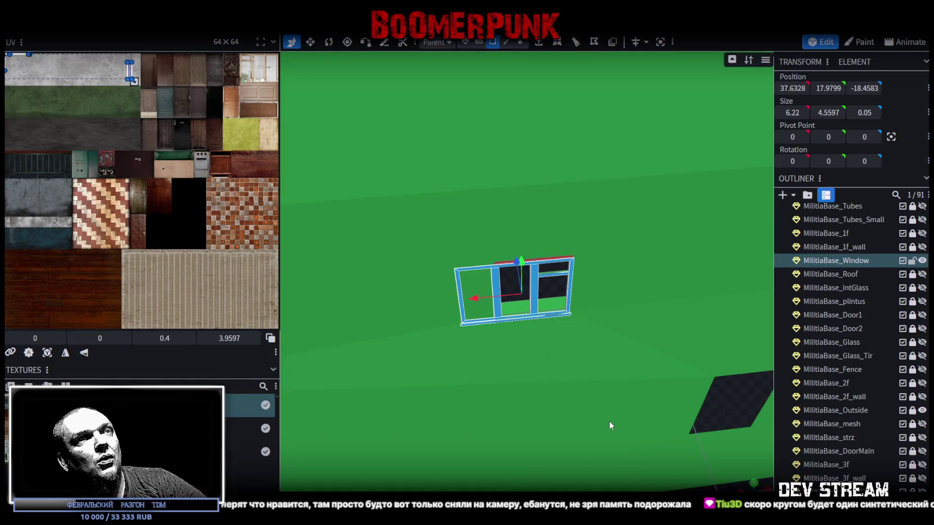
pyautogui.moveTo(528, 345); pyautogui.dragTo(651, 477)
pyautogui.moveTo(673, 488)
pyautogui.mouseDown()
pyautogui.moveTo(576, 369)
pyautogui.moveTo(577, 403)
pyautogui.moveTo(505, 335)
pyautogui.mouseUp()
pyautogui.moveTo(367, 329)
pyautogui.mouseDown()
pyautogui.moveTo(313, 333)
pyautogui.moveTo(395, 334)
pyautogui.moveTo(384, 333)
pyautogui.mouseUp()
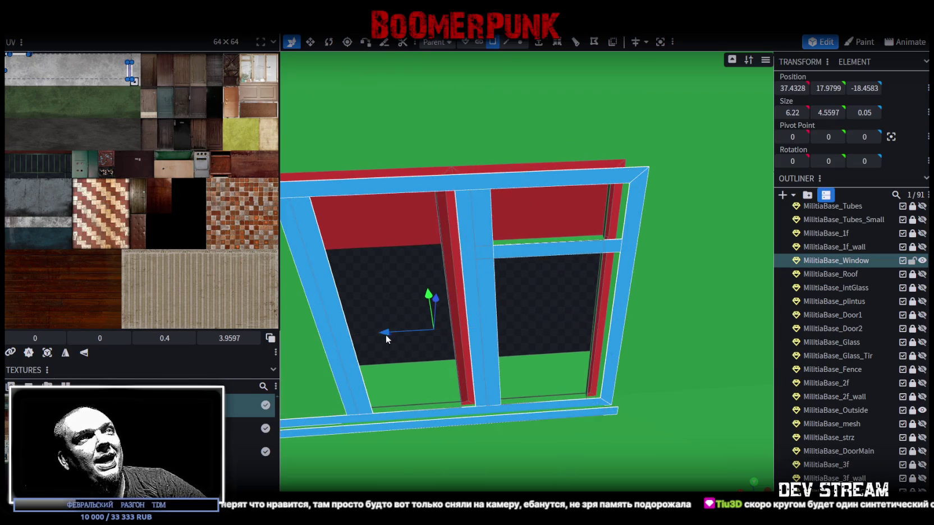
pyautogui.scroll(-5, 427, 344)
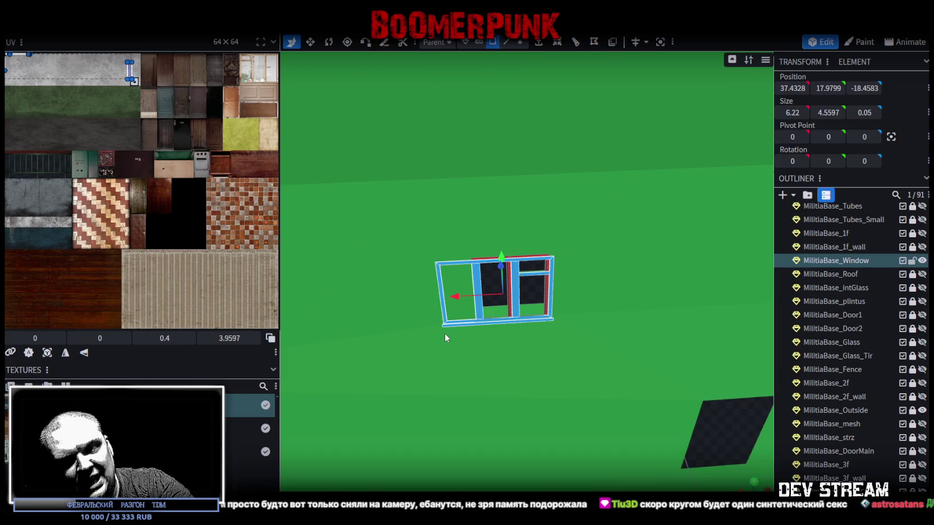
# Deselect, switch to edge selection, and pick the middle post and sill top edges
pyautogui.click(444, 333)
pyautogui.scroll(5, 516, 344)
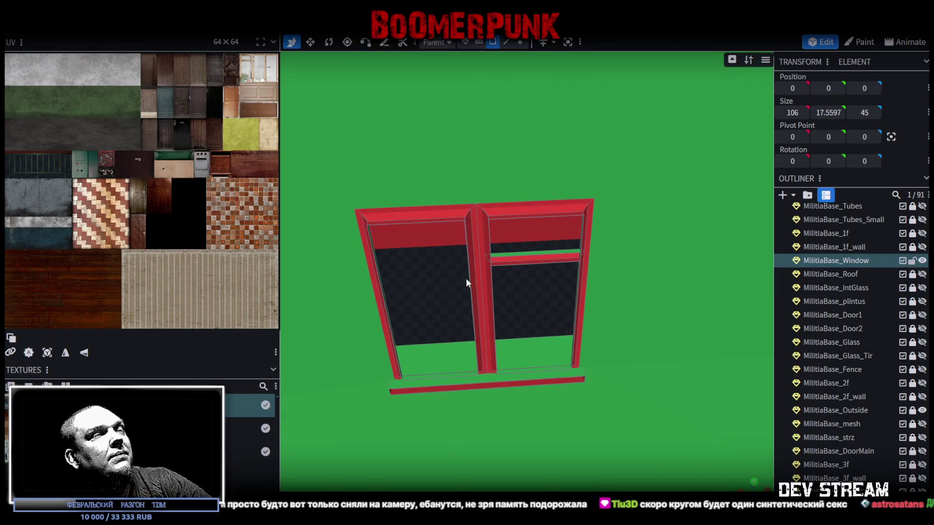
pyautogui.click(506, 42)
pyautogui.scroll(-5, 566, 300)
pyautogui.scroll(5, 571, 298)
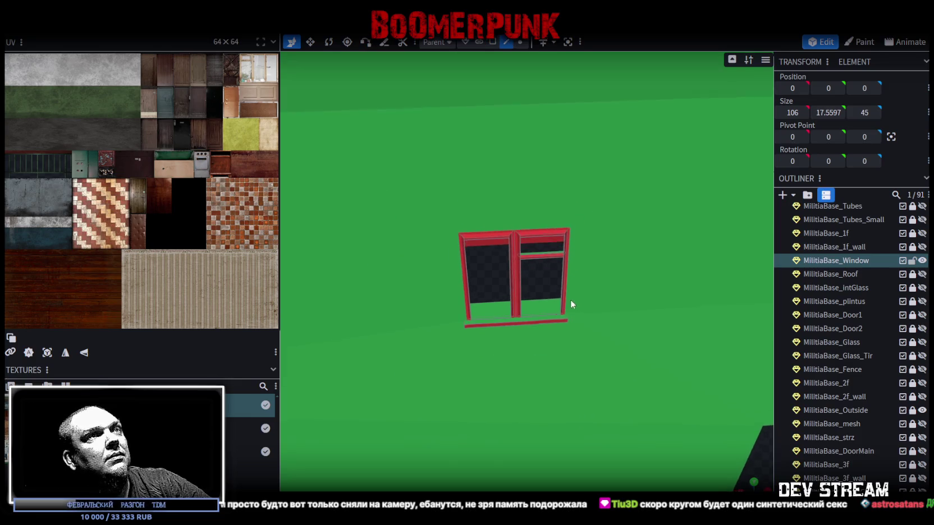
pyautogui.click(507, 370)
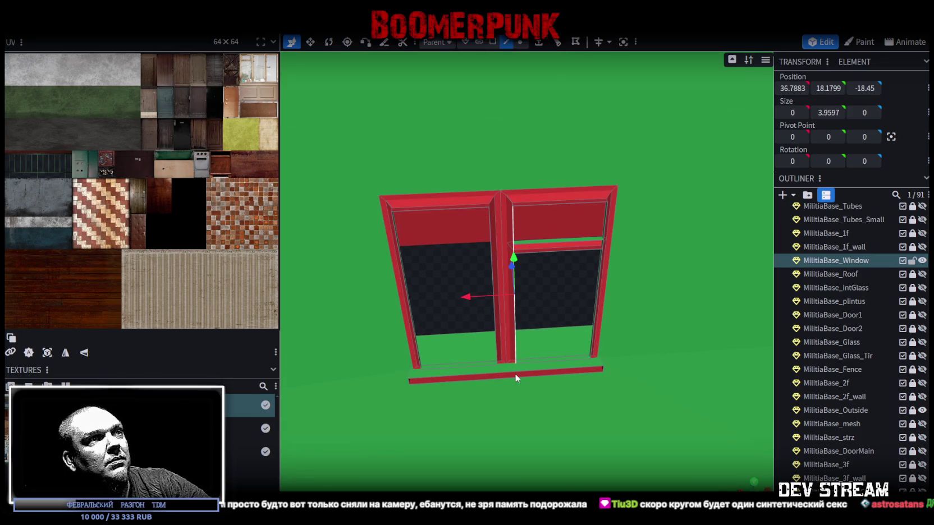
pyautogui.click(487, 374)
pyautogui.click(509, 373)
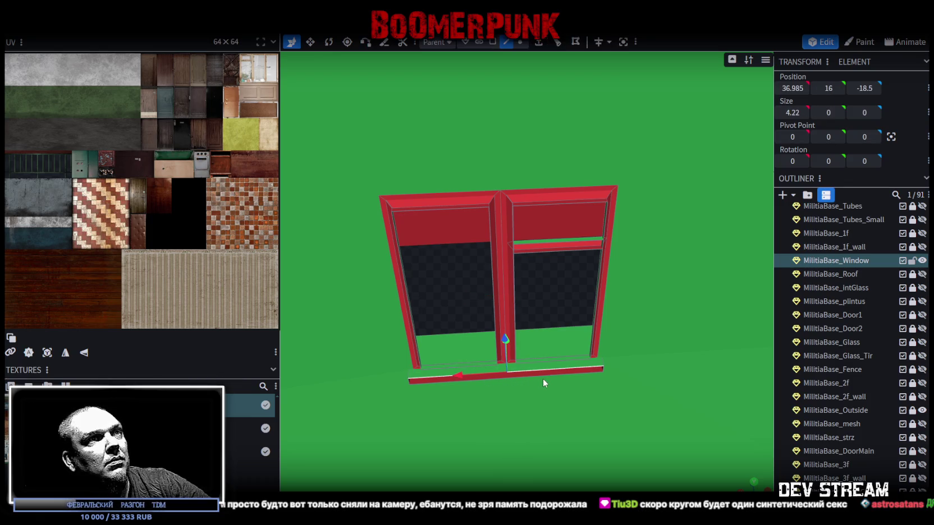
pyautogui.moveTo(542, 377)
pyautogui.mouseDown()
pyautogui.moveTo(666, 314)
pyautogui.moveTo(567, 425)
pyautogui.moveTo(662, 346)
pyautogui.moveTo(612, 436)
pyautogui.moveTo(650, 431)
pyautogui.moveTo(553, 328)
pyautogui.moveTo(538, 339)
pyautogui.moveTo(485, 248)
pyautogui.mouseUp()
# Select the new frame's vertical middle post faces and its horizontal crossbar
pyautogui.click(522, 331)
pyautogui.scroll(-5, 556, 327)
pyautogui.scroll(6, 485, 248)
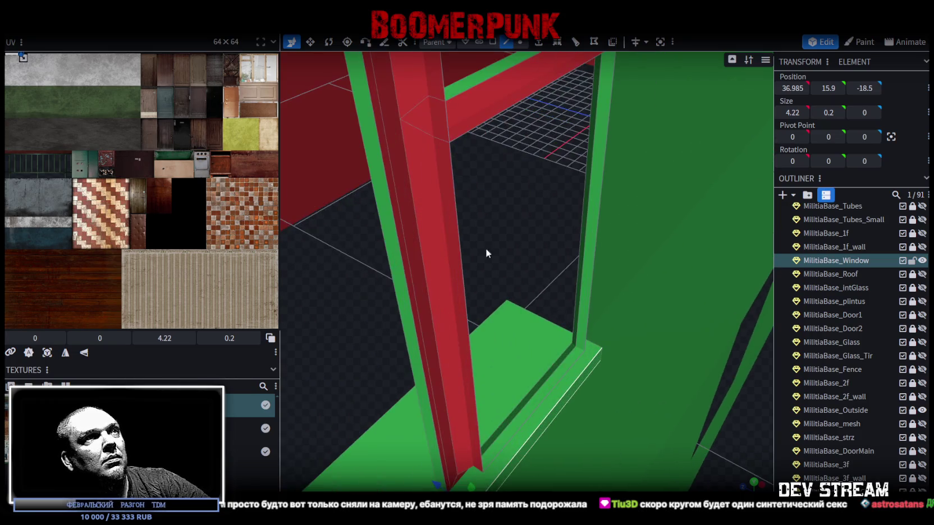
pyautogui.scroll(-5, 486, 253)
pyautogui.click(485, 230)
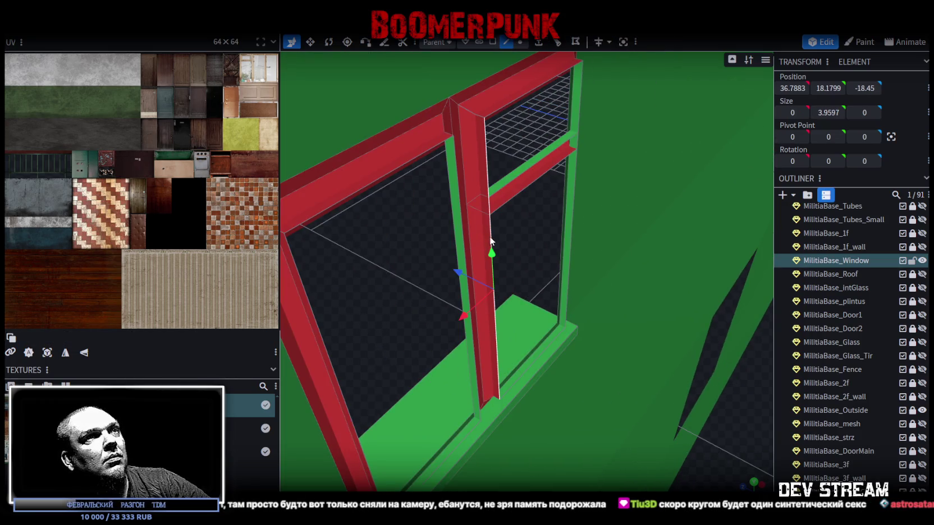
pyautogui.click(458, 195)
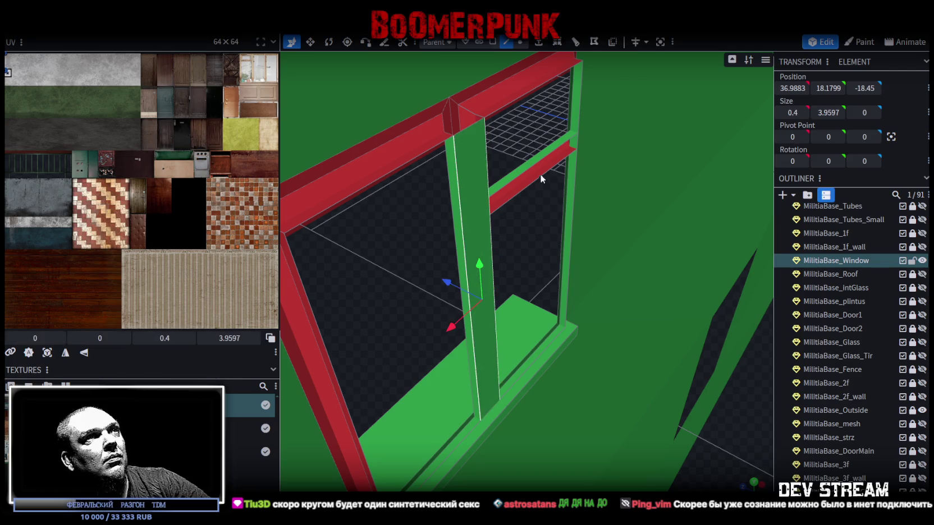
pyautogui.click(533, 166)
pyautogui.scroll(-1, 538, 177)
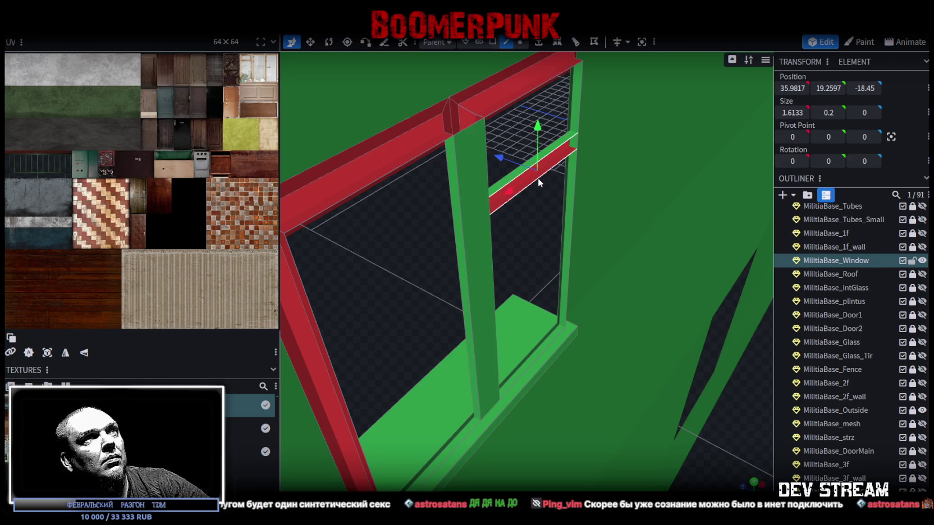
pyautogui.scroll(-4, 566, 275)
pyautogui.scroll(-3, 566, 303)
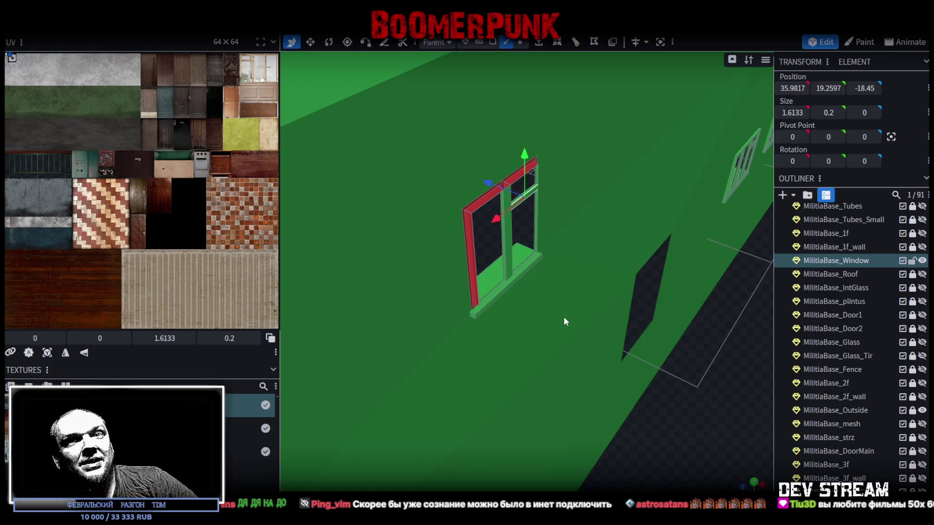
pyautogui.moveTo(563, 316)
pyautogui.mouseDown()
pyautogui.moveTo(586, 281)
pyautogui.moveTo(577, 273)
pyautogui.moveTo(673, 391)
pyautogui.moveTo(584, 420)
pyautogui.mouseUp()
# Extrude the frame's inner left face 1 unit in the X+ direction
pyautogui.scroll(-3, 649, 408)
pyautogui.moveTo(649, 408)
pyautogui.mouseDown()
pyautogui.moveTo(642, 418)
pyautogui.moveTo(677, 430)
pyautogui.mouseUp()
pyautogui.scroll(4, 671, 415)
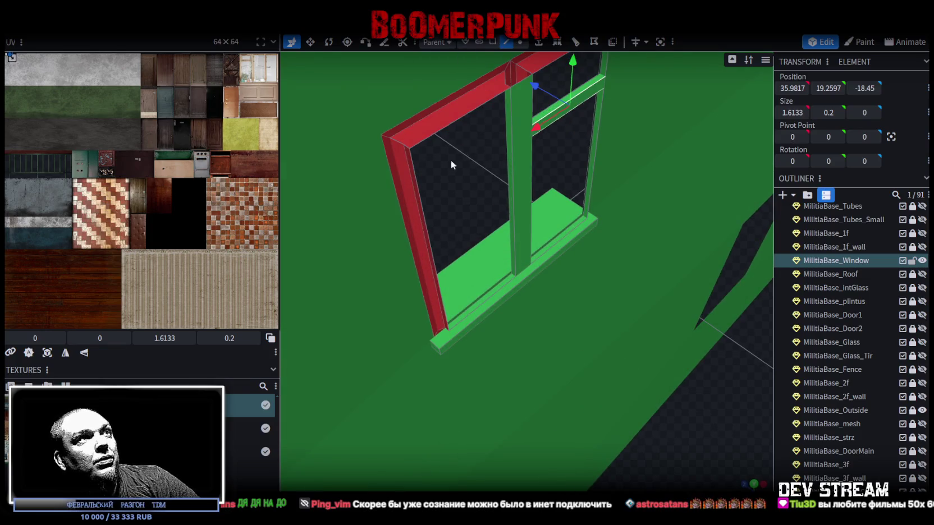
pyautogui.click(423, 210)
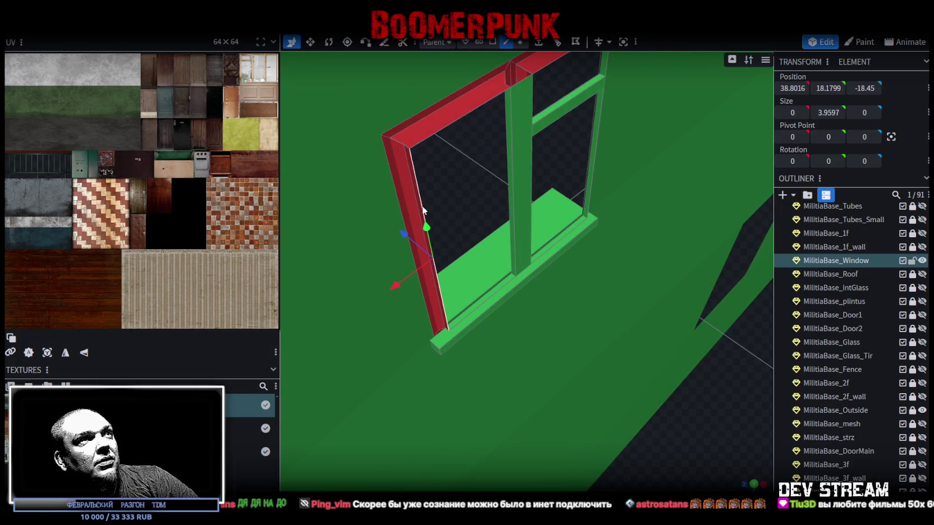
pyautogui.click(538, 42)
pyautogui.scroll(-2, 529, 246)
pyautogui.click(544, 485)
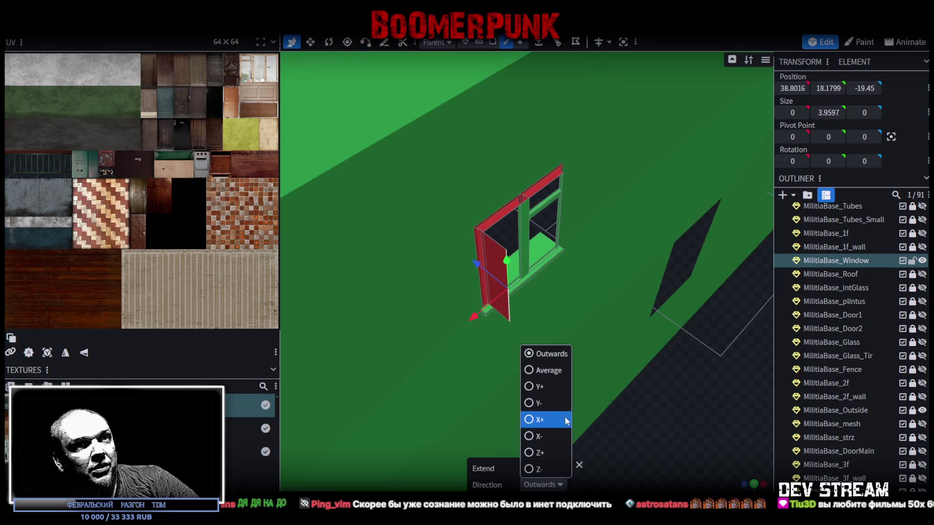
pyautogui.click(533, 419)
pyautogui.scroll(3, 457, 403)
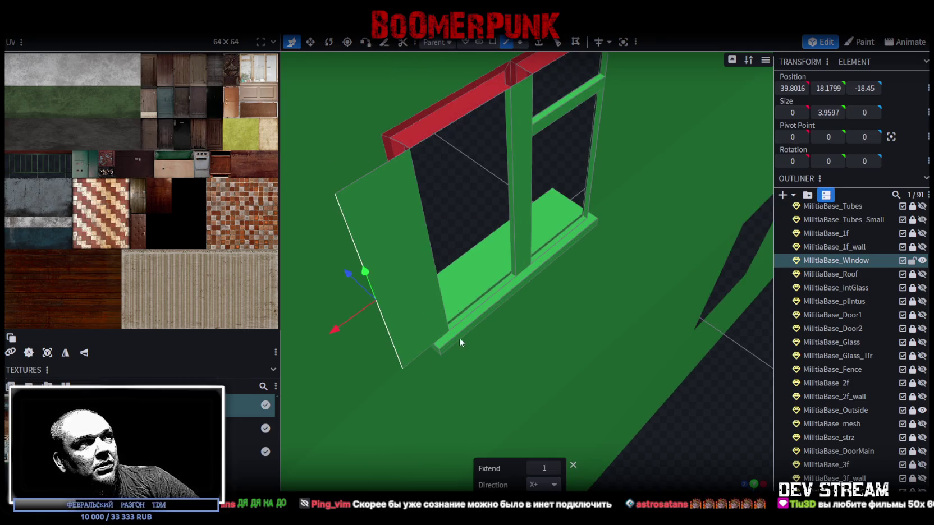
# Set the new panel's vertical edge to X 39 and check it from the front view
pyautogui.click(384, 151)
pyautogui.click(792, 88)
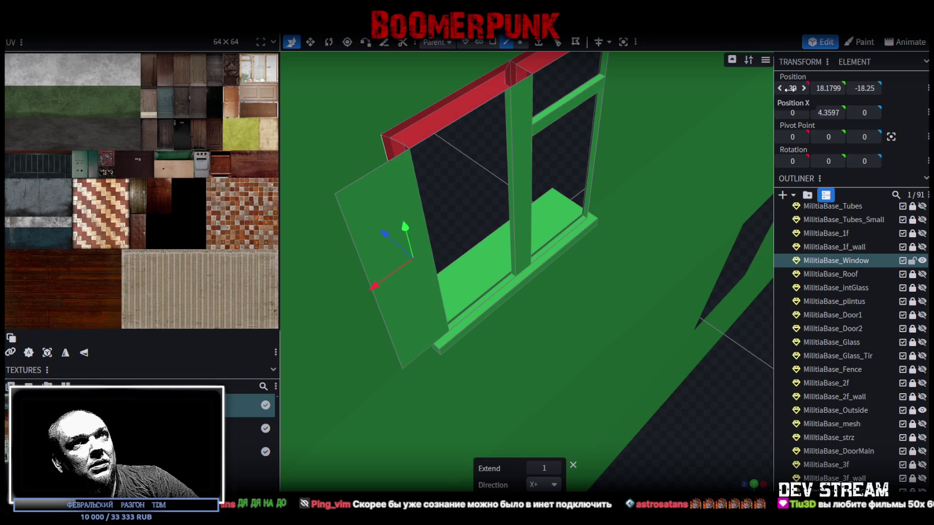
pyautogui.click(361, 265)
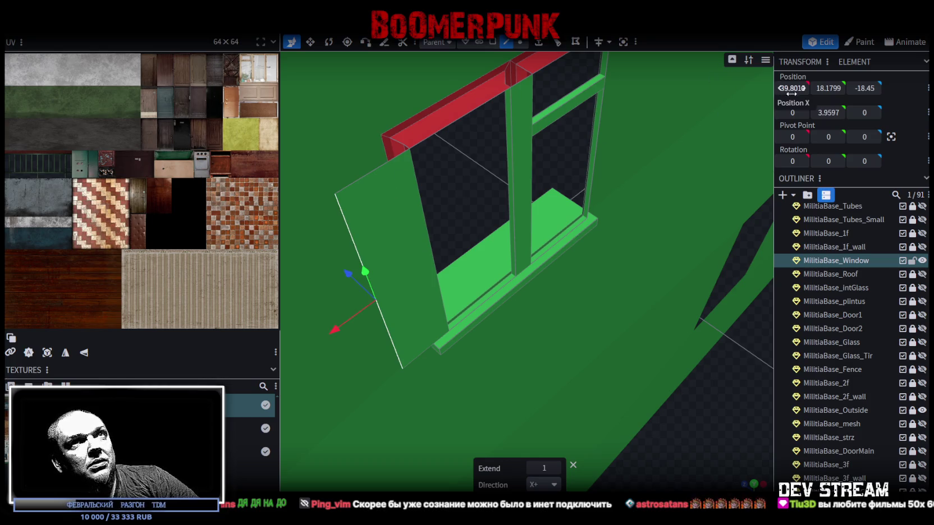
pyautogui.scroll(-3, 713, 376)
pyautogui.press('KP_1')
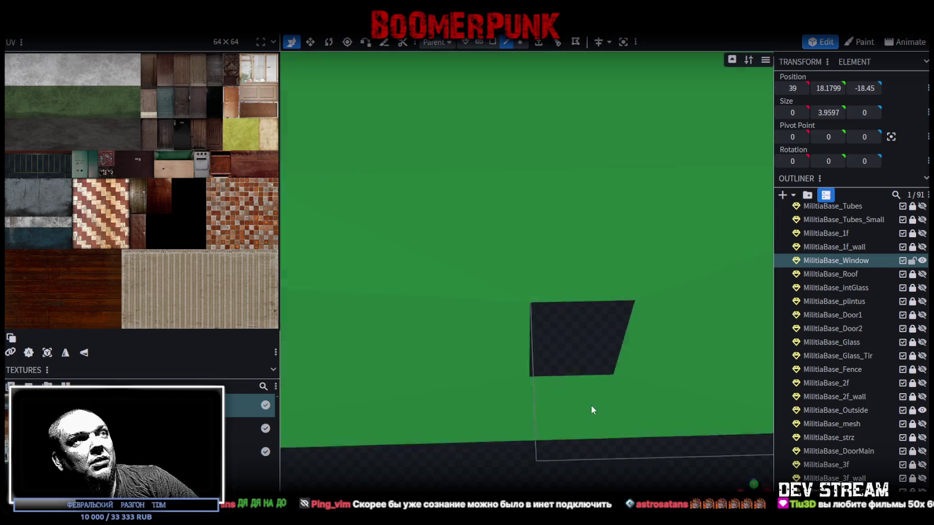
pyautogui.moveTo(576, 268)
pyautogui.mouseDown()
pyautogui.moveTo(579, 292)
pyautogui.moveTo(546, 293)
pyautogui.moveTo(455, 259)
pyautogui.moveTo(497, 243)
pyautogui.mouseUp()
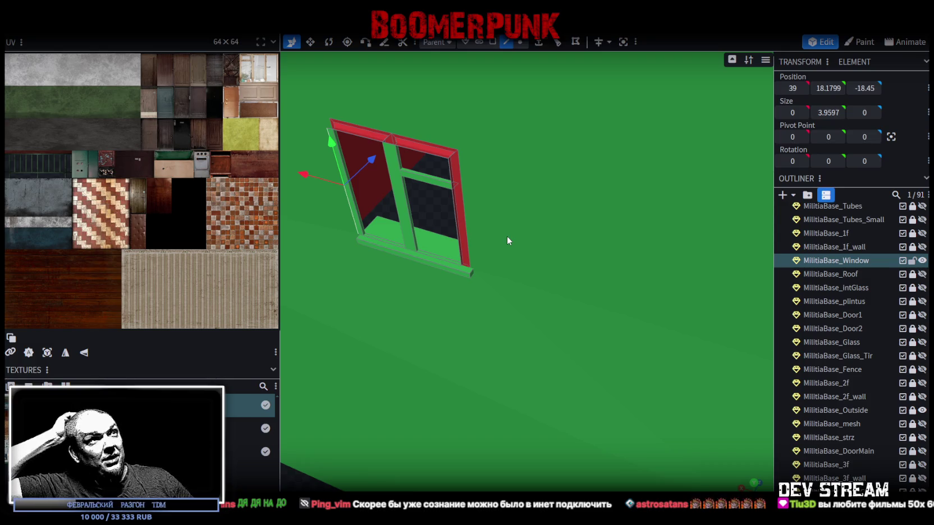
pyautogui.scroll(5, 432, 209)
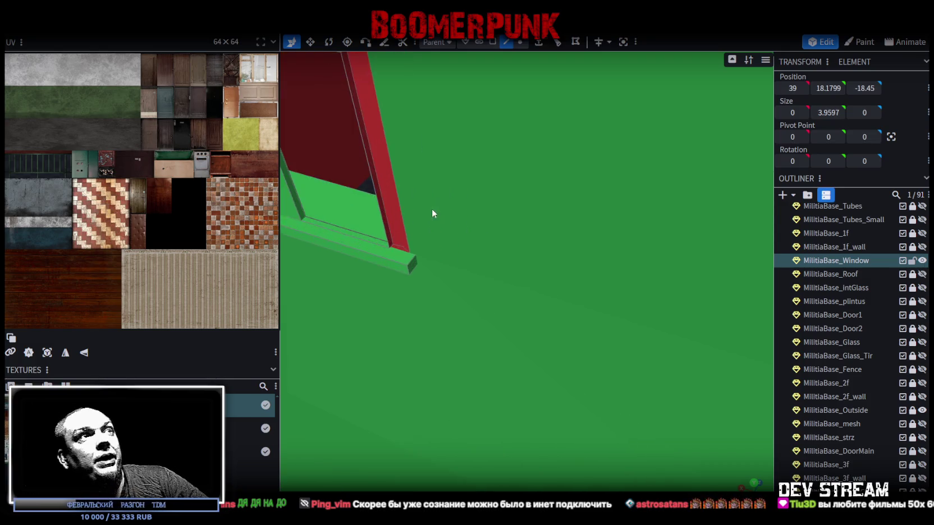
# Try extruding the frame's right side face toward X-, then undo it
pyautogui.click(515, 237)
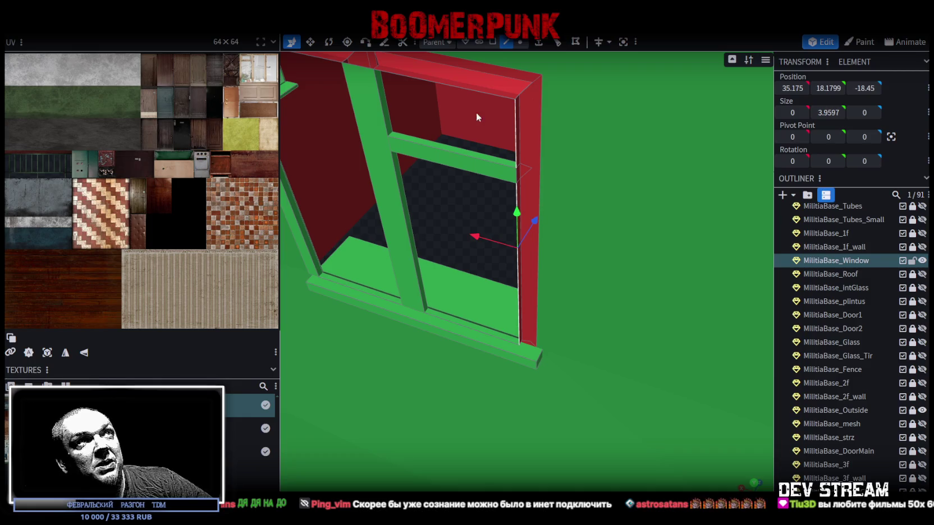
pyautogui.click(537, 45)
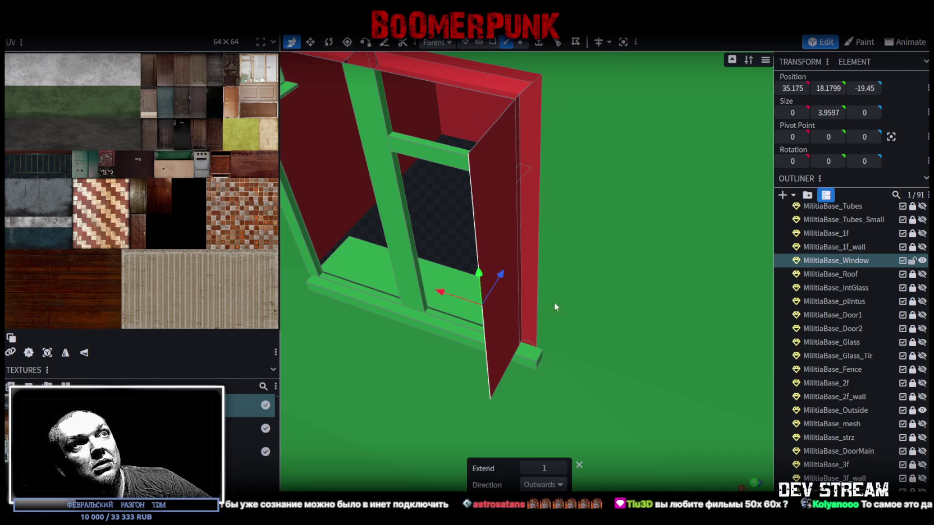
pyautogui.click(543, 484)
pyautogui.click(547, 437)
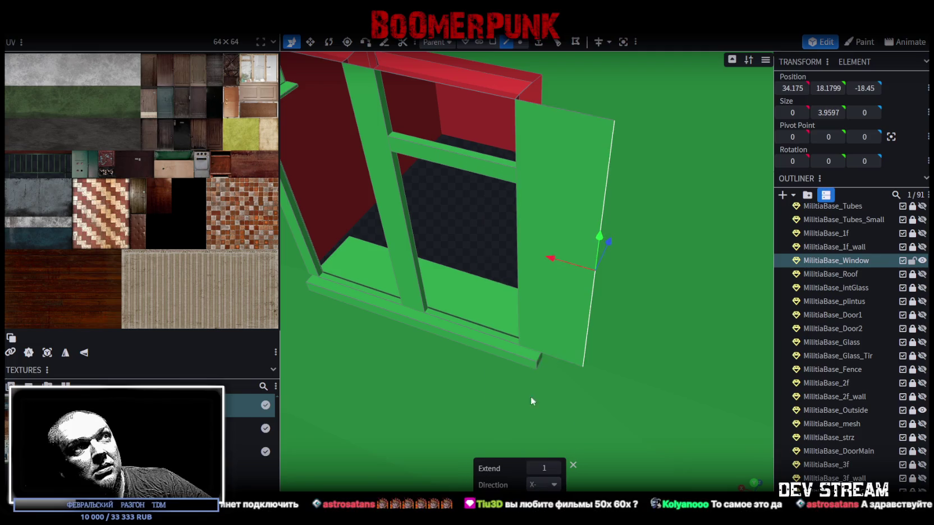
pyautogui.click(541, 97)
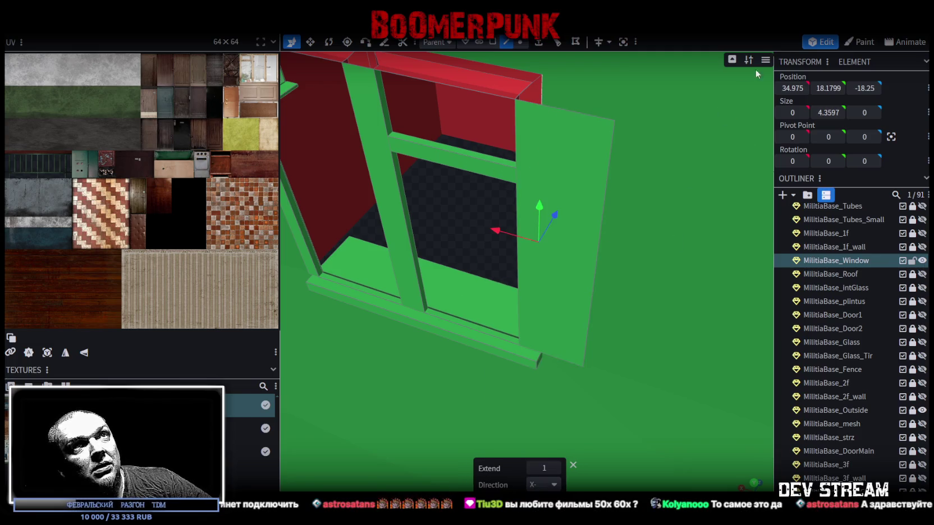
pyautogui.click(792, 88)
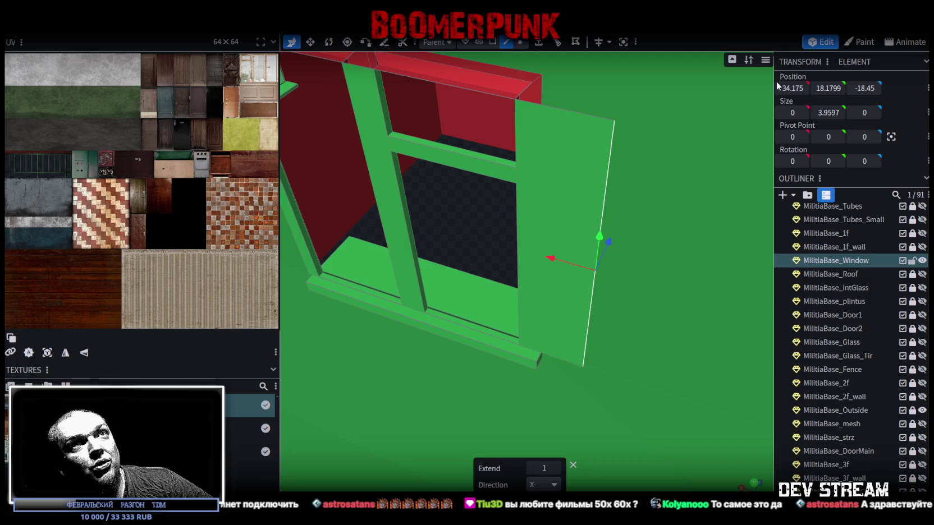
pyautogui.hotkey('ctrl', 'z')
# Switch to front view and vertex mode, selecting the bottom-left sill vertex
pyautogui.press('KP_1')
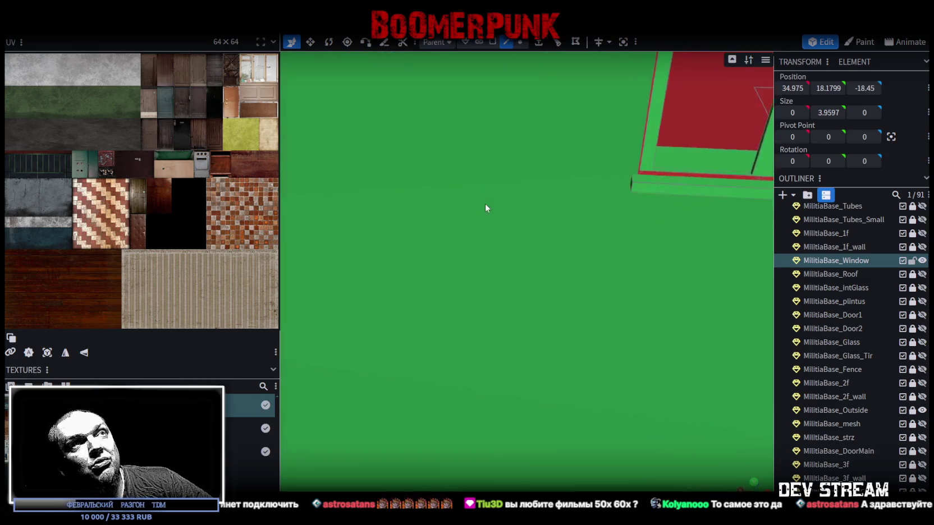
pyautogui.click(521, 41)
pyautogui.click(451, 303)
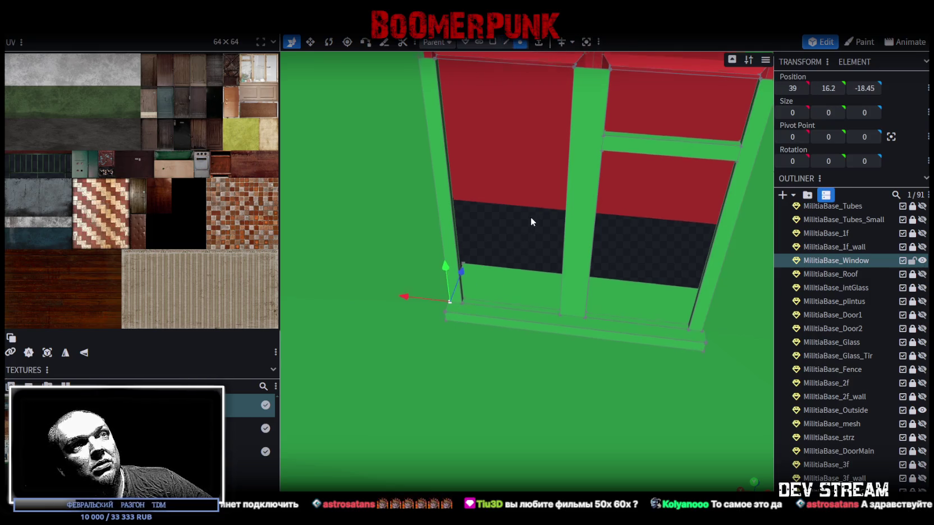
# Lower the two sill vertices to Y 16 and raise the top corner vertices to Y 20.3597
pyautogui.keyDown('shift'); pyautogui.click(669, 304); pyautogui.keyUp('shift')
pyautogui.moveTo(540, 258); pyautogui.dragTo(542, 266)
pyautogui.scroll(-5, 561, 255)
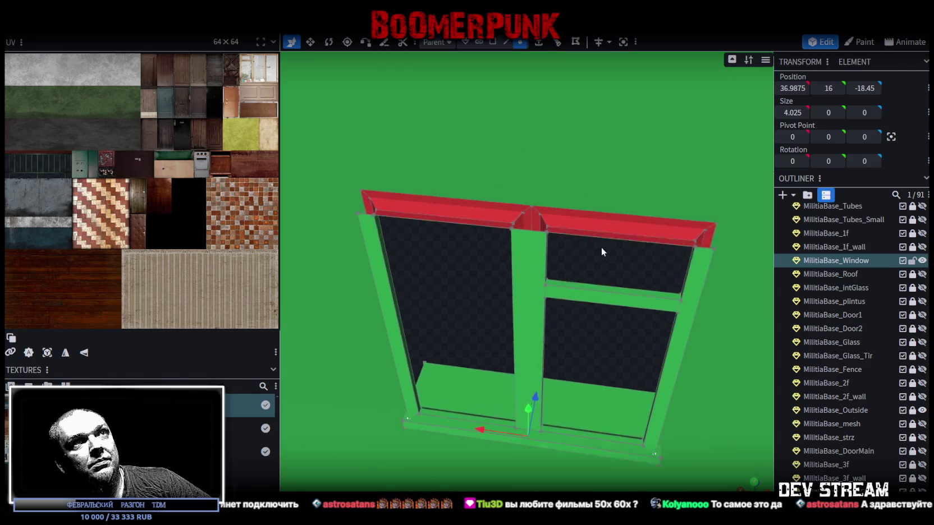
pyautogui.click(384, 197)
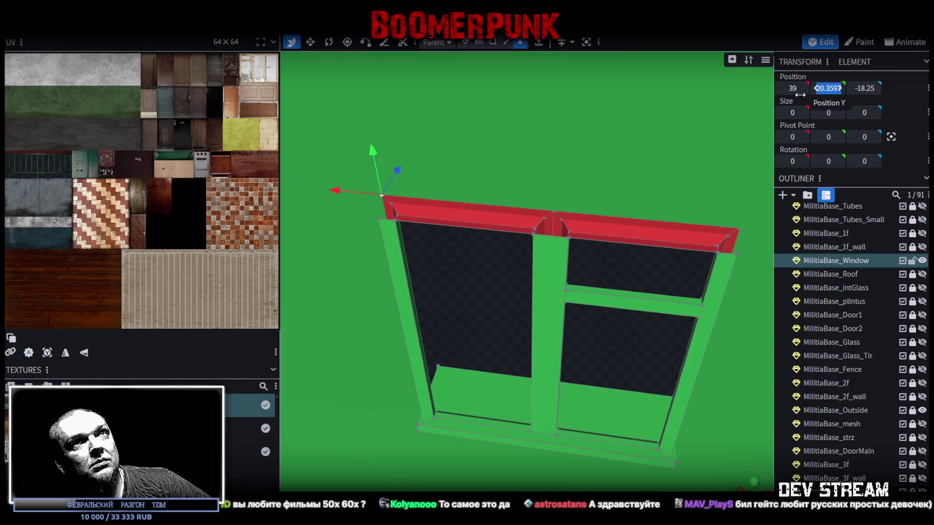
pyautogui.click(378, 217)
pyautogui.keyDown('shift'); pyautogui.click(737, 254); pyautogui.keyUp('shift')
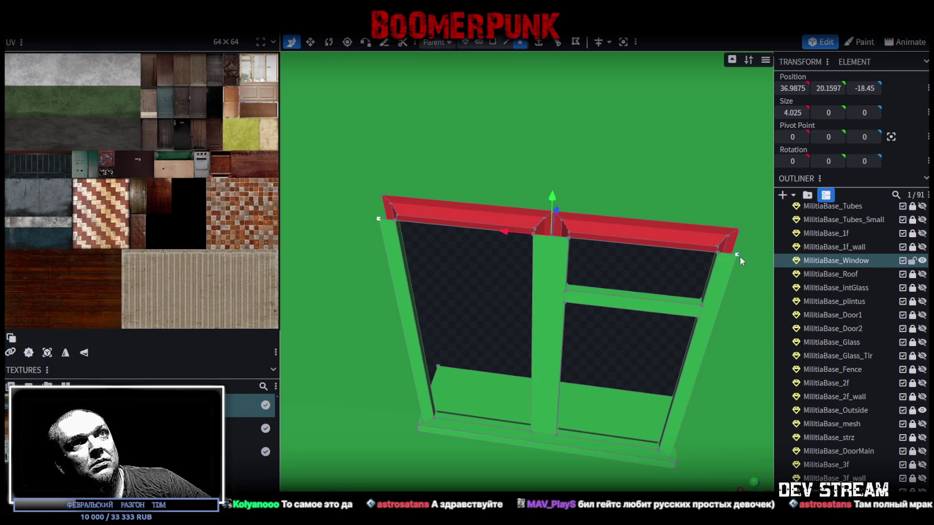
pyautogui.press('Return')
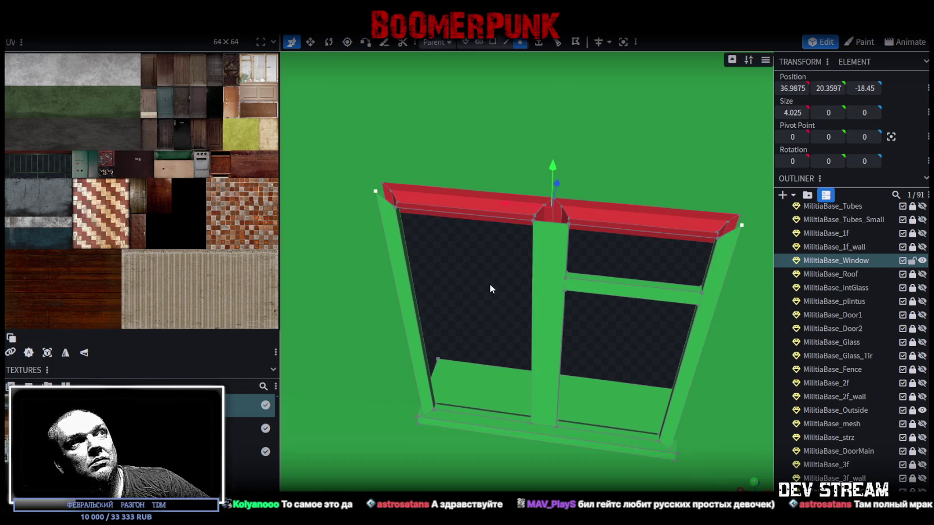
# In edge mode, select the frame's two top edges plus its lower-left and bottom edges
pyautogui.click(506, 42)
pyautogui.click(385, 201)
pyautogui.keyDown('shift'); pyautogui.click(730, 235); pyautogui.keyUp('shift')
pyautogui.moveTo(730, 236)
pyautogui.mouseDown()
pyautogui.moveTo(631, 304)
pyautogui.moveTo(633, 250)
pyautogui.mouseUp()
pyautogui.click(450, 133)
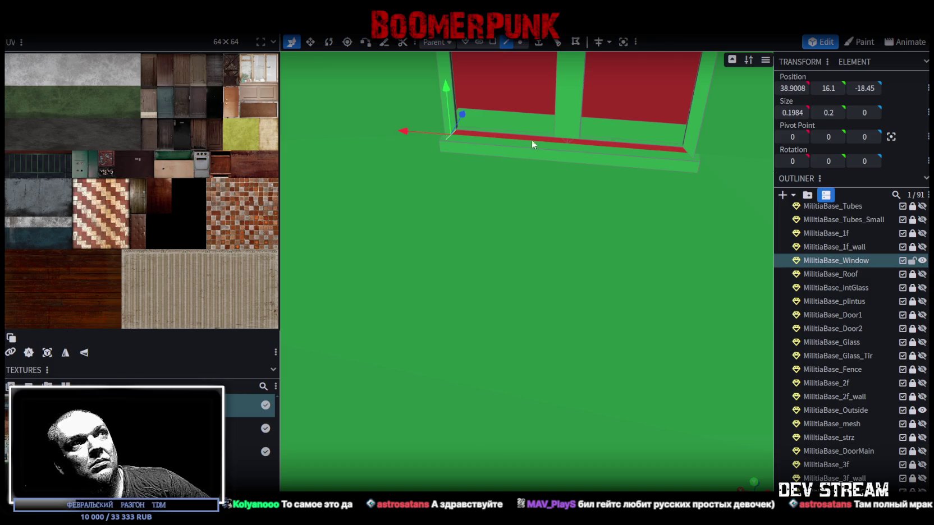
pyautogui.keyDown('shift'); pyautogui.click(684, 152); pyautogui.keyUp('shift')
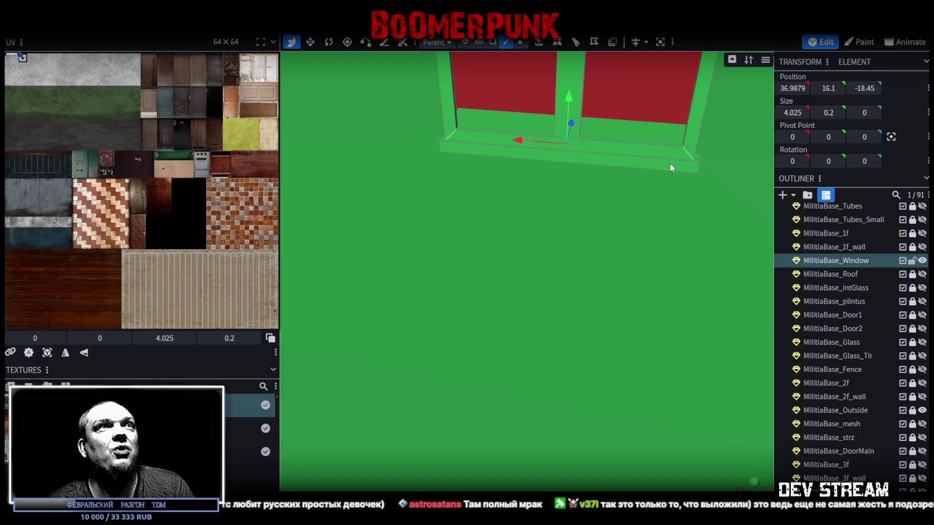
# Orbit around the window and check its left, right and top frame pieces
pyautogui.scroll(-5, 678, 180)
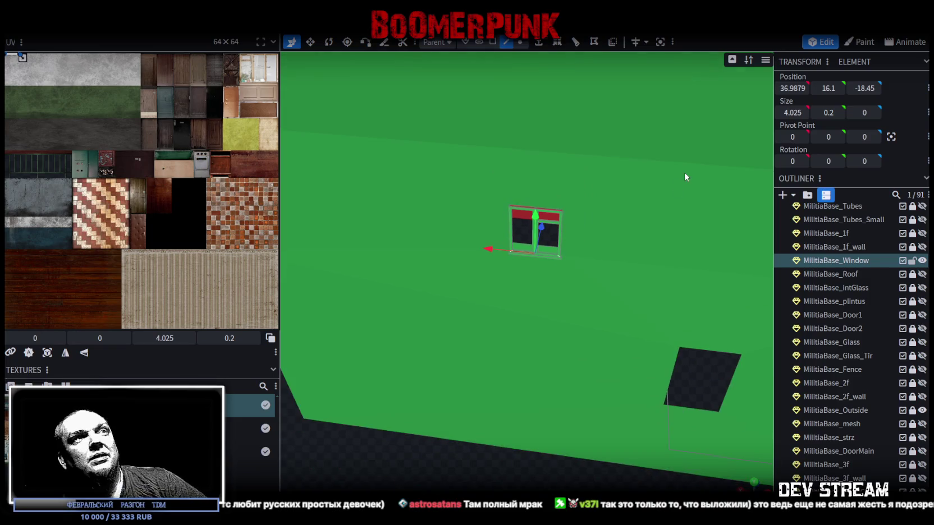
pyautogui.moveTo(684, 172); pyautogui.dragTo(591, 127)
pyautogui.moveTo(437, 323)
pyautogui.mouseDown()
pyautogui.moveTo(500, 402)
pyautogui.moveTo(577, 420)
pyautogui.mouseUp()
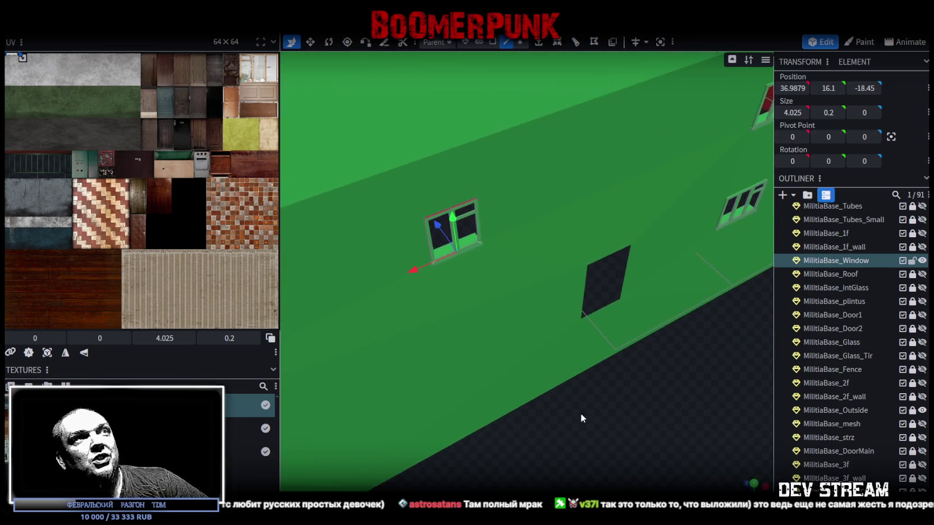
pyautogui.scroll(3, 609, 414)
pyautogui.scroll(-2, 608, 414)
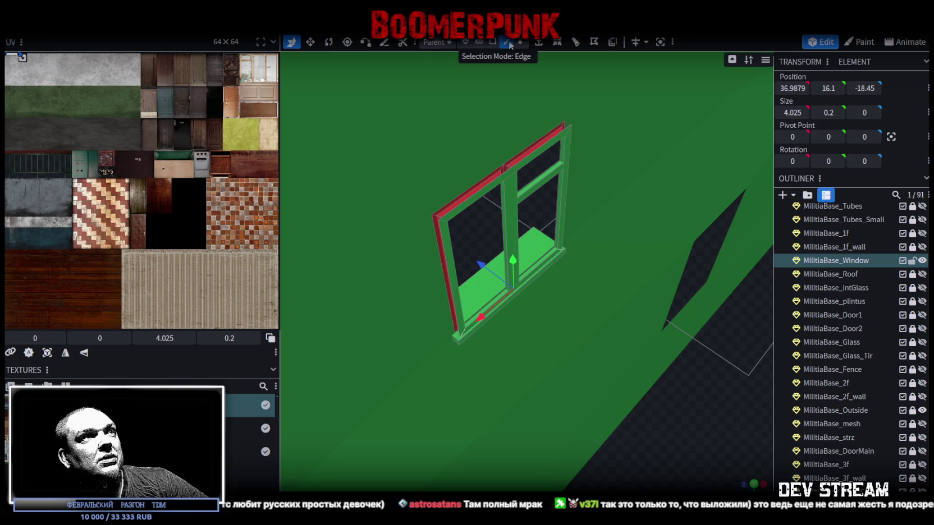
pyautogui.scroll(3, 417, 234)
pyautogui.click(349, 216)
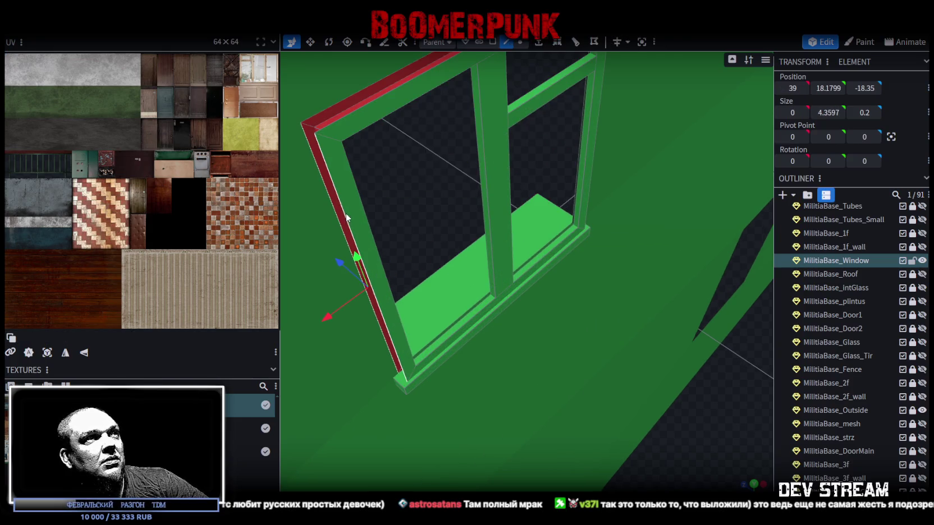
pyautogui.scroll(-5, 593, 286)
pyautogui.moveTo(600, 386)
pyautogui.mouseDown()
pyautogui.moveTo(528, 423)
pyautogui.moveTo(559, 433)
pyautogui.moveTo(444, 152)
pyautogui.moveTo(505, 309)
pyautogui.mouseUp()
pyautogui.scroll(3, 533, 310)
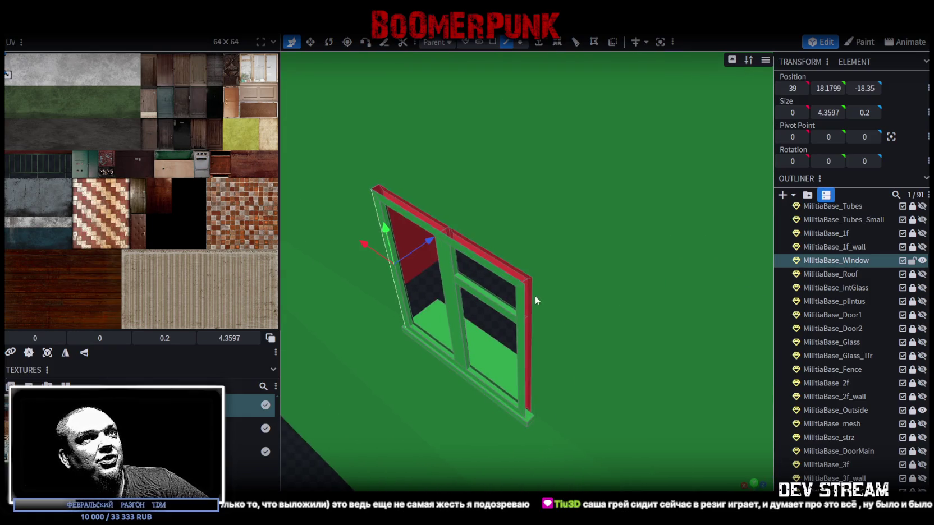
pyautogui.click(531, 295)
pyautogui.click(528, 299)
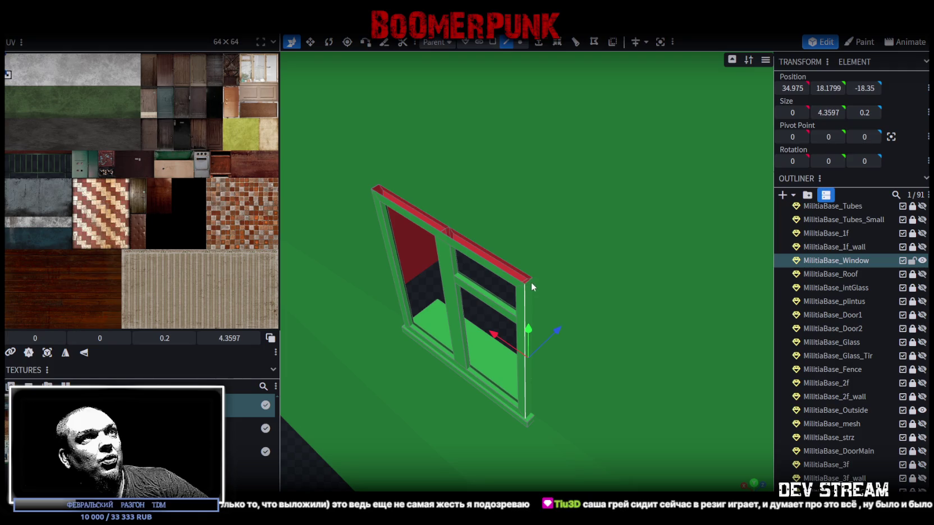
pyautogui.click(381, 192)
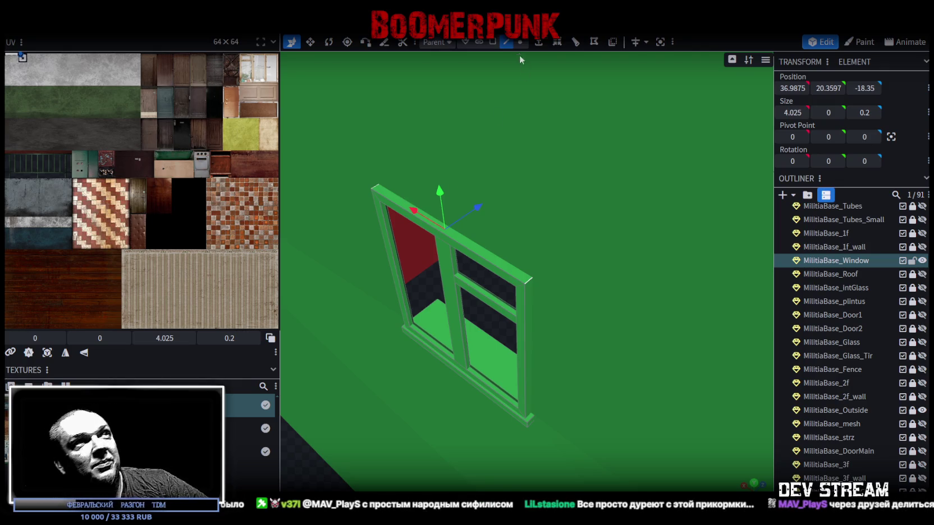
# Orbit around the green building to its top and left side, checking frame and sill pieces
pyautogui.scroll(-5, 440, 421)
pyautogui.scroll(-3, 441, 421)
pyautogui.moveTo(472, 376)
pyautogui.mouseDown()
pyautogui.moveTo(642, 374)
pyautogui.moveTo(507, 430)
pyautogui.moveTo(585, 413)
pyautogui.moveTo(539, 414)
pyautogui.moveTo(695, 399)
pyautogui.mouseUp()
pyautogui.scroll(3, 519, 424)
pyautogui.scroll(2, 585, 413)
pyautogui.moveTo(476, 465); pyautogui.dragTo(521, 473)
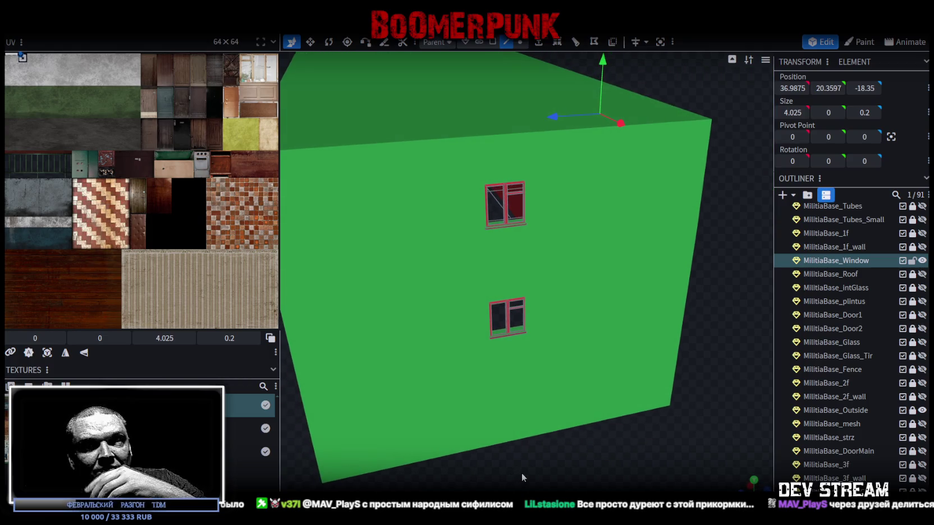
pyautogui.moveTo(522, 471); pyautogui.dragTo(545, 471)
pyautogui.scroll(6, 606, 427)
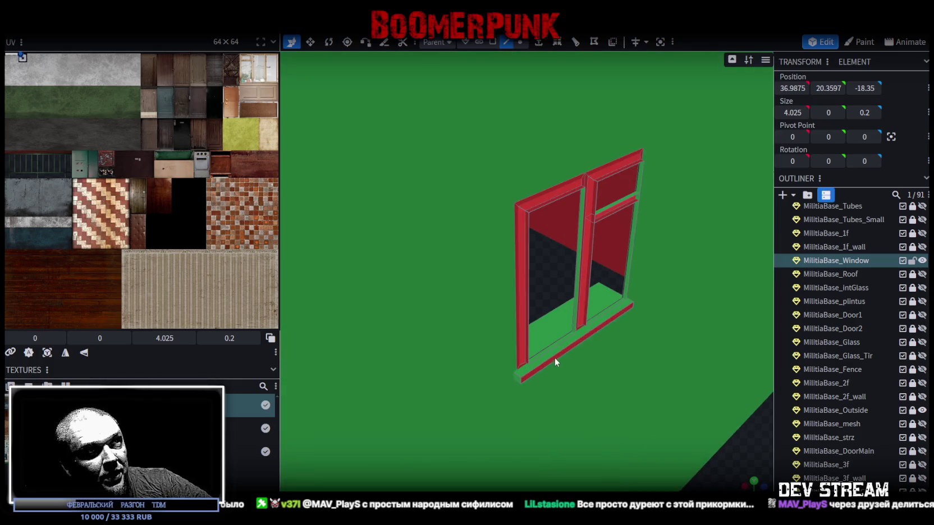
pyautogui.click(555, 361)
pyautogui.scroll(1, 548, 362)
pyautogui.click(610, 336)
pyautogui.click(615, 330)
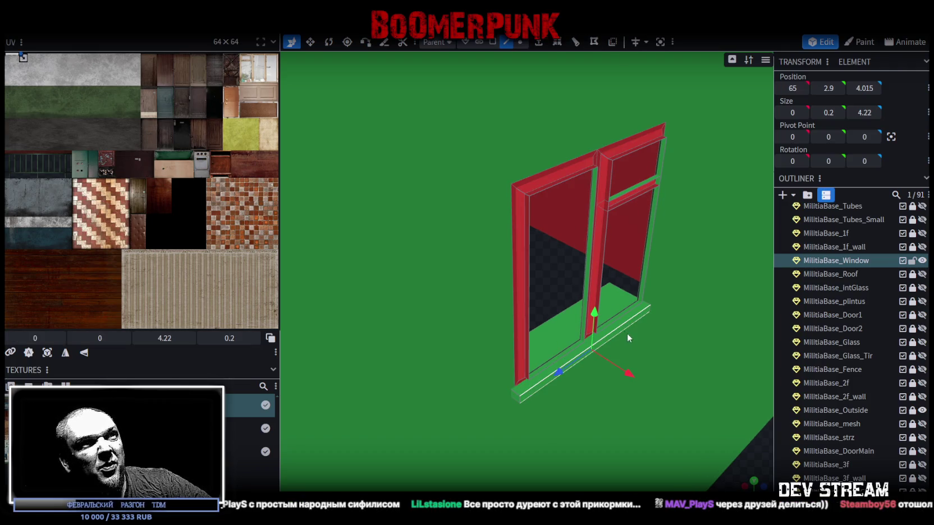
pyautogui.click(529, 266)
pyautogui.moveTo(534, 269)
pyautogui.mouseDown()
pyautogui.moveTo(545, 275)
pyautogui.moveTo(441, 299)
pyautogui.moveTo(458, 299)
pyautogui.mouseUp()
pyautogui.scroll(3, 492, 268)
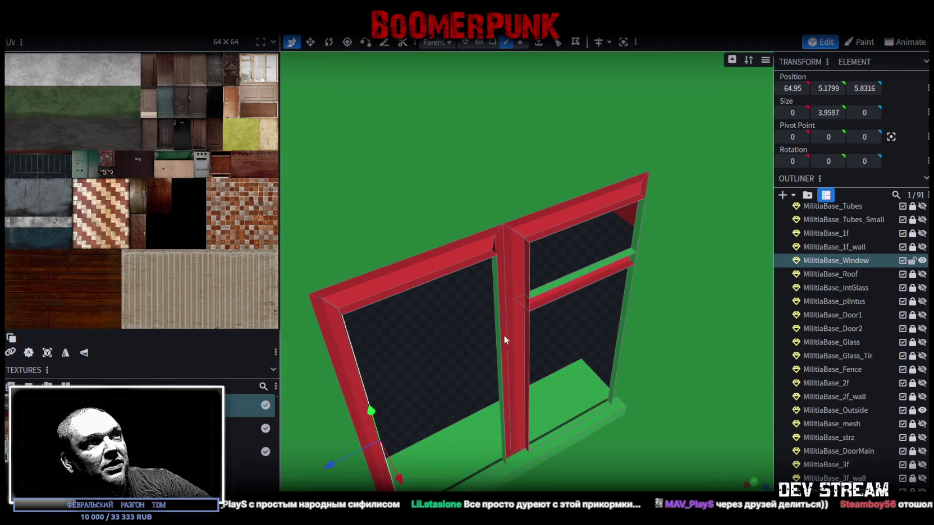
# Deepen the strip beside the middle mullion to a Z size of 0.4
pyautogui.click(500, 339)
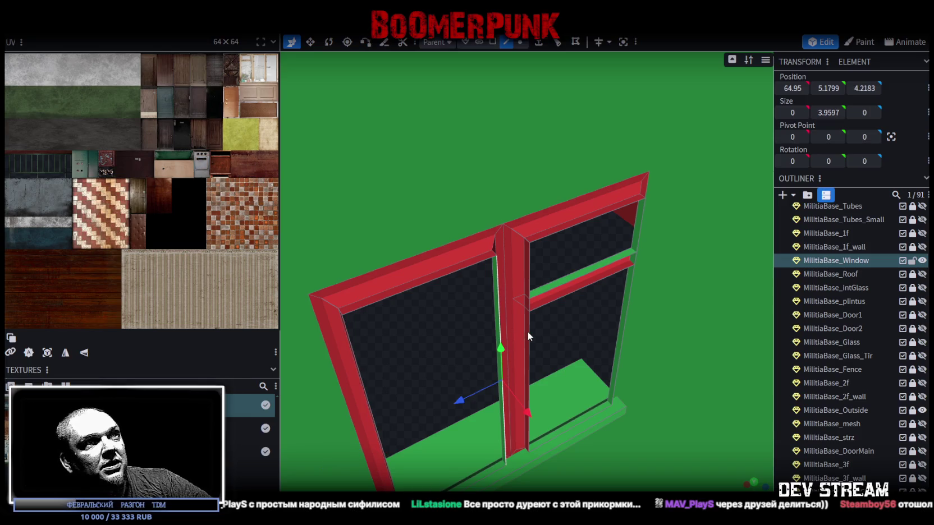
pyautogui.moveTo(527, 334)
pyautogui.mouseDown()
pyautogui.moveTo(561, 334)
pyautogui.moveTo(534, 289)
pyautogui.mouseUp()
pyautogui.click(518, 260)
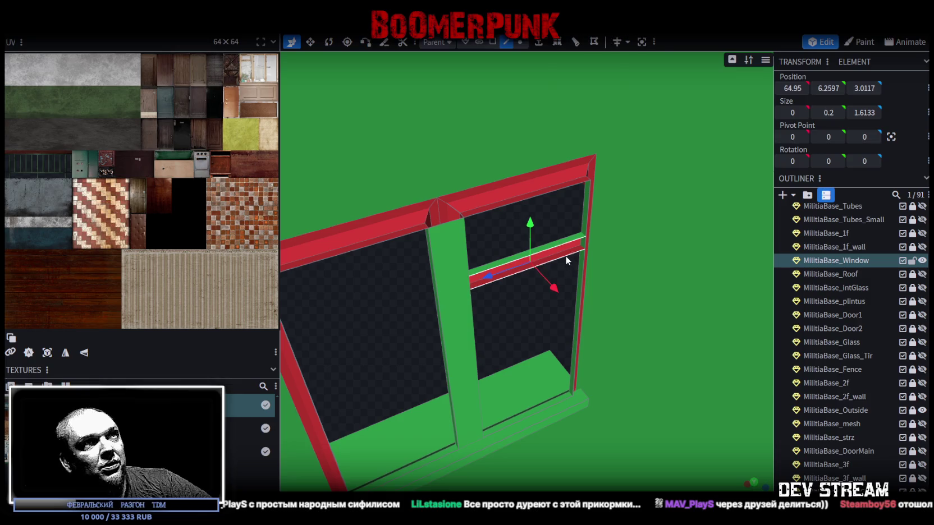
# Extrude the window frame's right side face outward into a new side panel
pyautogui.click(578, 317)
pyautogui.scroll(-3, 467, 359)
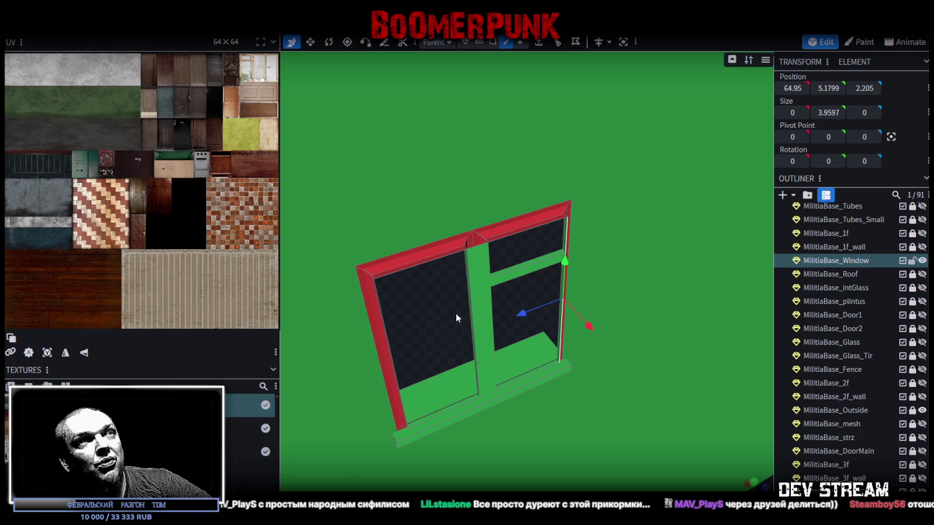
pyautogui.moveTo(455, 314); pyautogui.dragTo(393, 303)
pyautogui.click(538, 42)
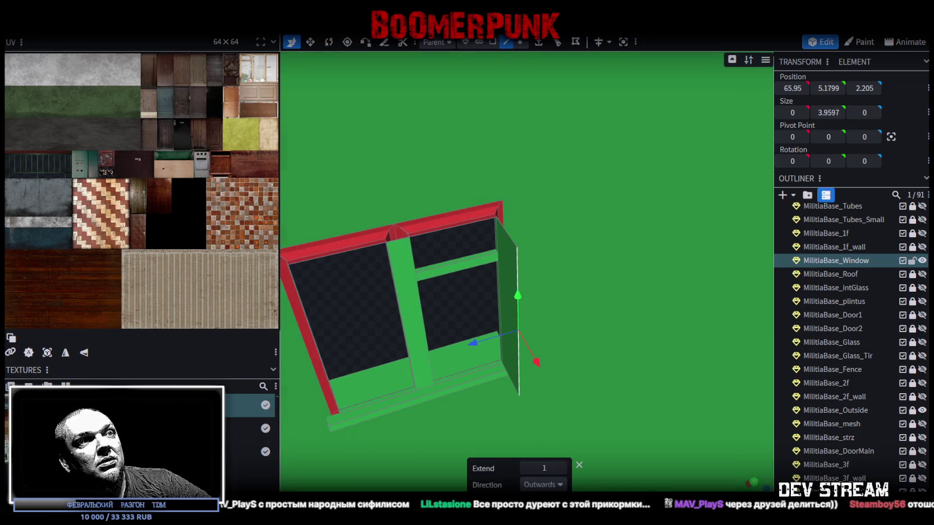
# Set the extrusion direction to Z-, try pushing a panel face back, then undo it
pyautogui.click(543, 484)
pyautogui.click(531, 472)
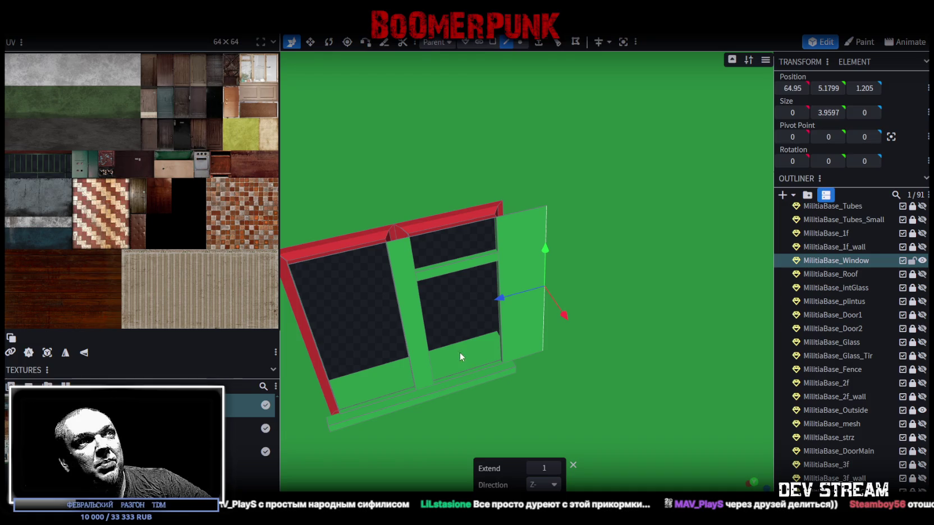
pyautogui.click(503, 212)
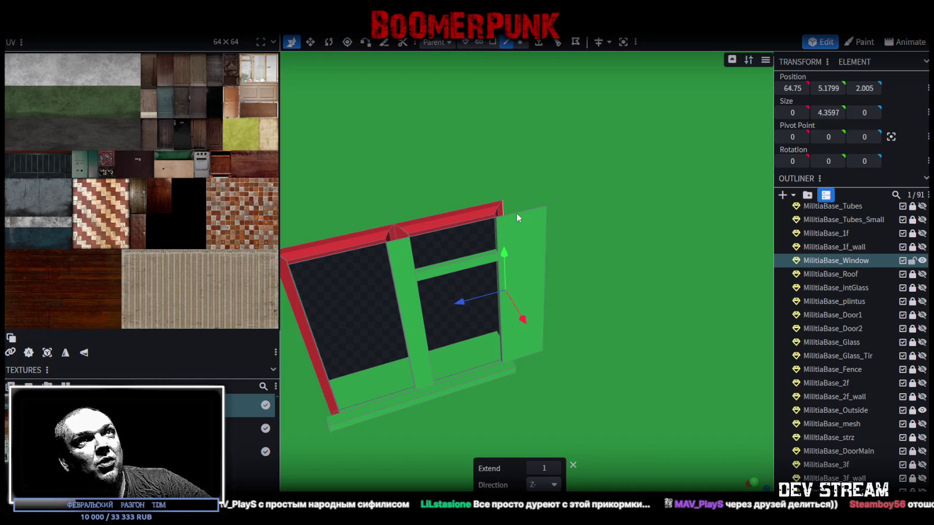
pyautogui.moveTo(486, 290)
pyautogui.mouseDown()
pyautogui.moveTo(419, 294)
pyautogui.moveTo(555, 306)
pyautogui.mouseUp()
pyautogui.hotkey('ctrl', 'z')
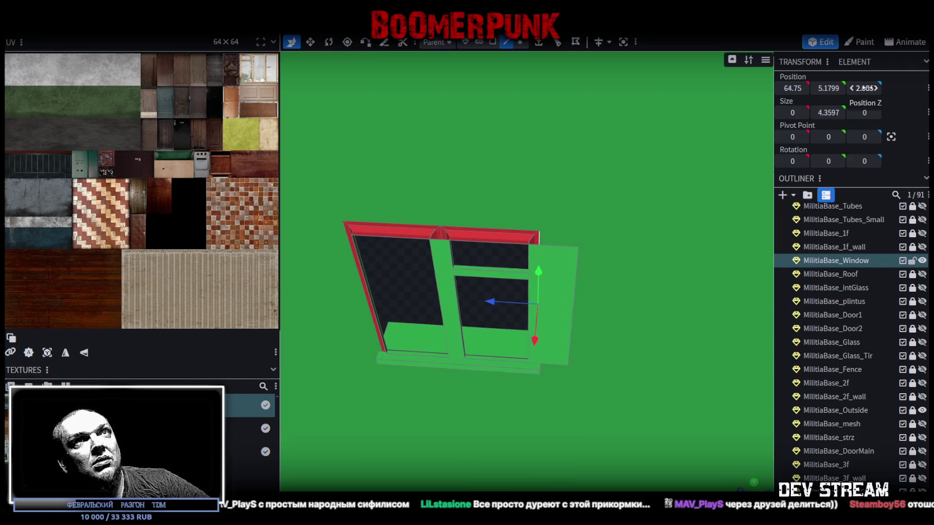
# Select the side face and undo to remove the protruding side panel
pyautogui.click(575, 279)
pyautogui.click(864, 89)
pyautogui.hotkey('ctrl', 'z')
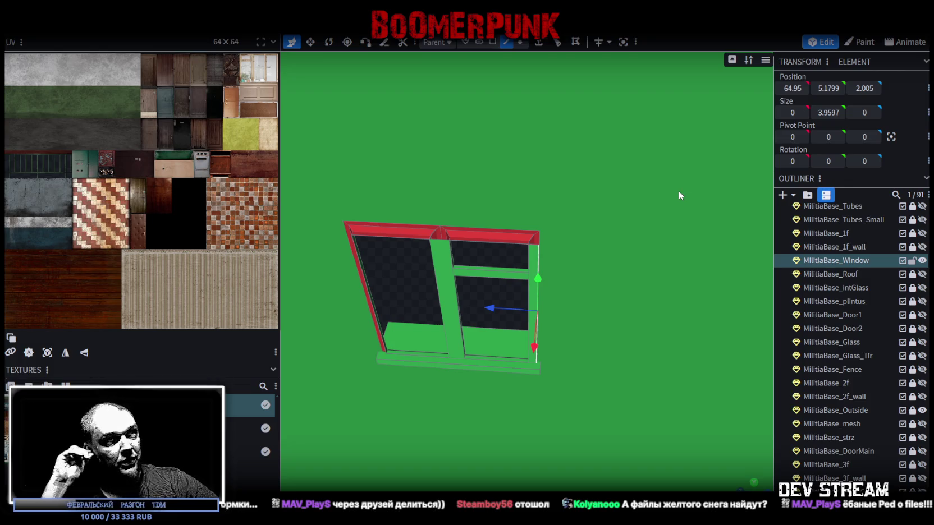
pyautogui.scroll(3, 572, 253)
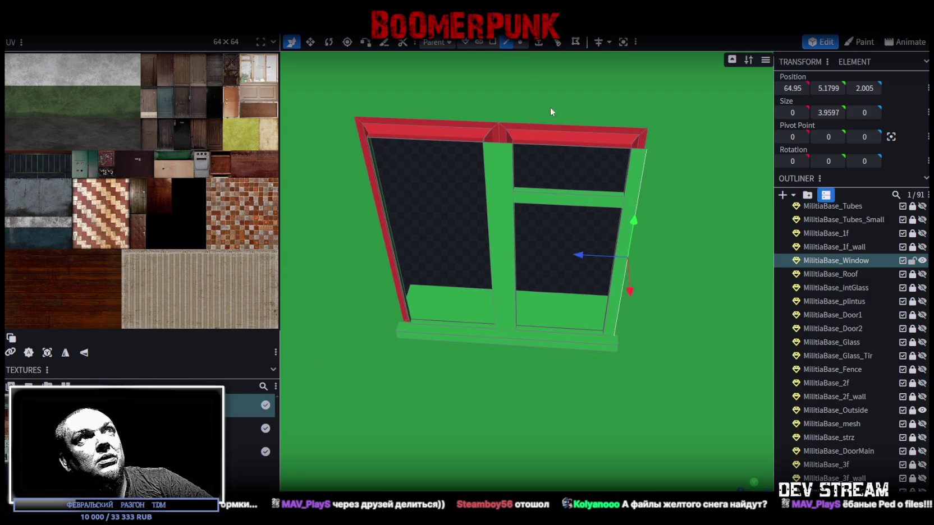
# In vertex mode, nudge the sill vertex and set the top-right corner vertex to Y 7.3597
pyautogui.click(524, 48)
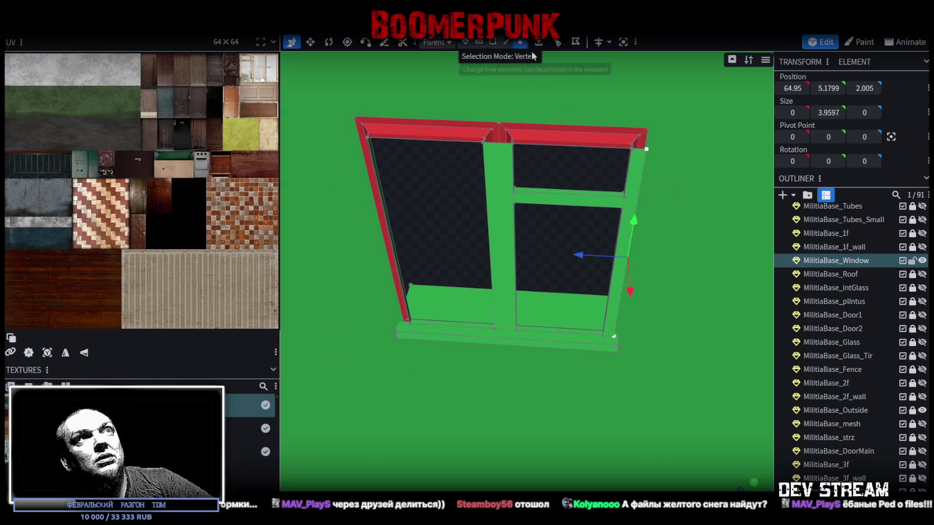
pyautogui.click(615, 339)
pyautogui.moveTo(617, 312); pyautogui.dragTo(617, 320)
pyautogui.click(648, 129)
pyautogui.click(828, 88)
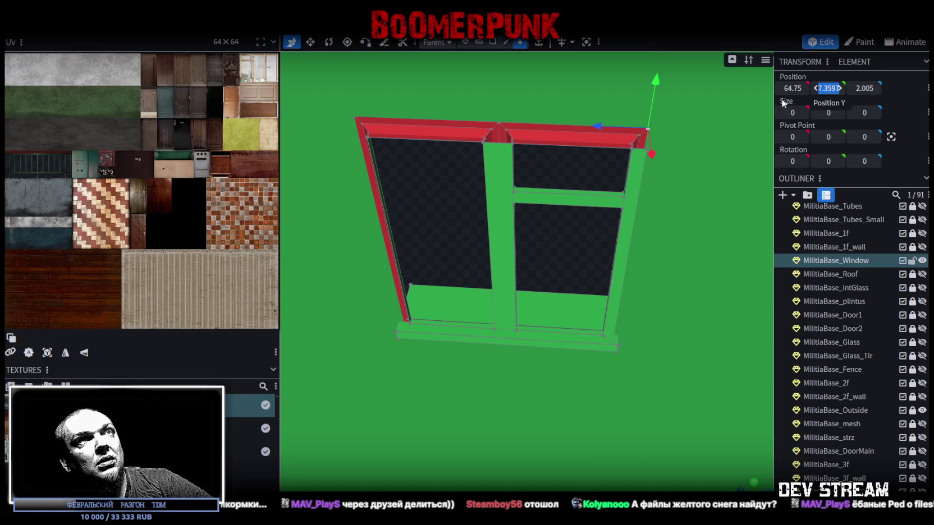
pyautogui.click(646, 150)
pyautogui.click(829, 88)
pyautogui.write('7.3597')
pyautogui.moveTo(558, 175); pyautogui.dragTo(601, 175)
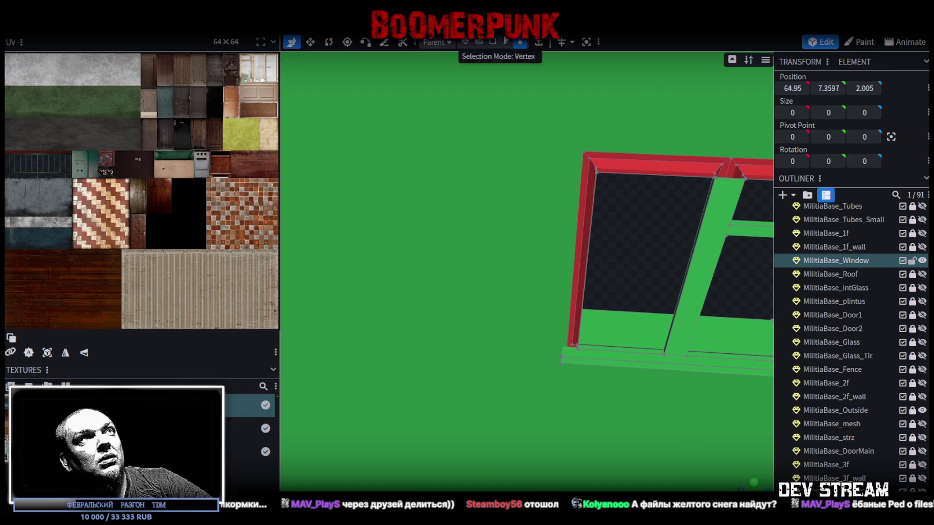
# In edge mode, select the window frame's right and left vertical strips
pyautogui.click(506, 42)
pyautogui.moveTo(620, 238)
pyautogui.mouseDown()
pyautogui.moveTo(448, 225)
pyautogui.moveTo(438, 208)
pyautogui.mouseUp()
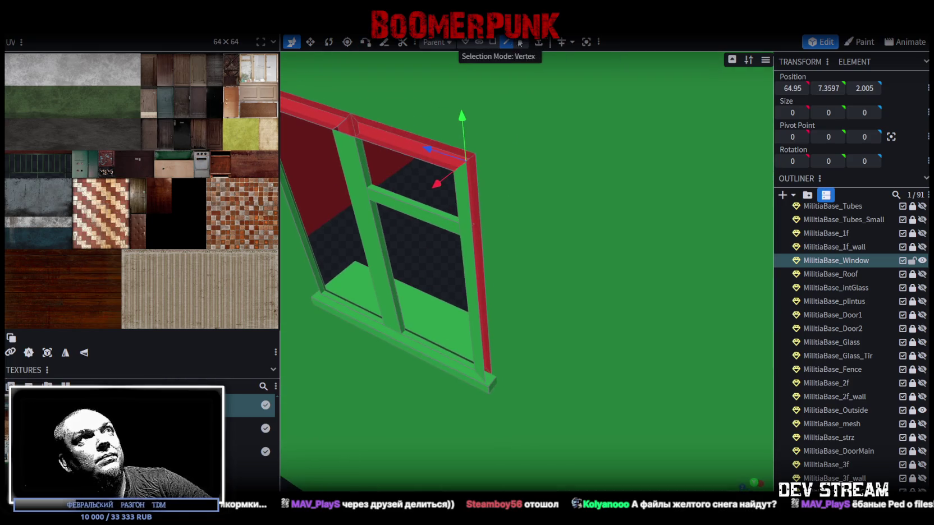
pyautogui.click(480, 315)
pyautogui.click(489, 288)
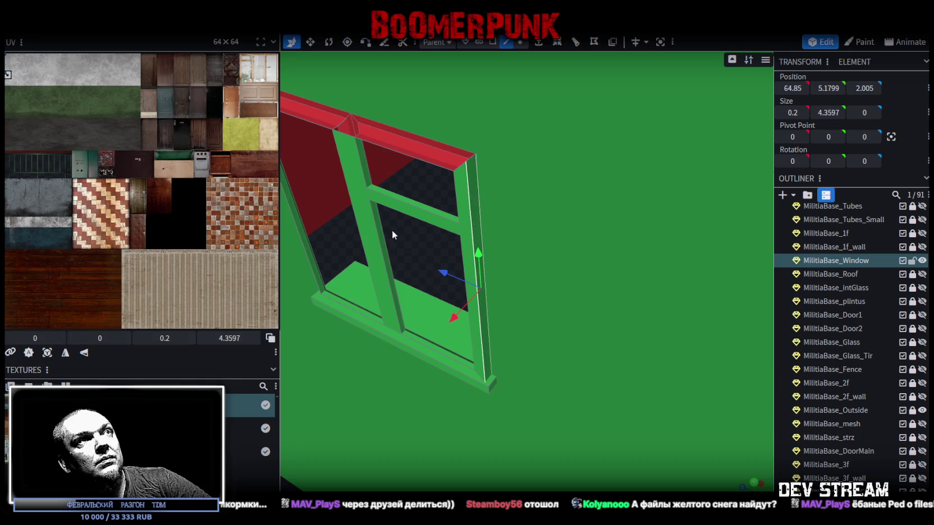
pyautogui.moveTo(417, 266)
pyautogui.mouseDown()
pyautogui.moveTo(550, 242)
pyautogui.moveTo(447, 254)
pyautogui.moveTo(447, 225)
pyautogui.mouseUp()
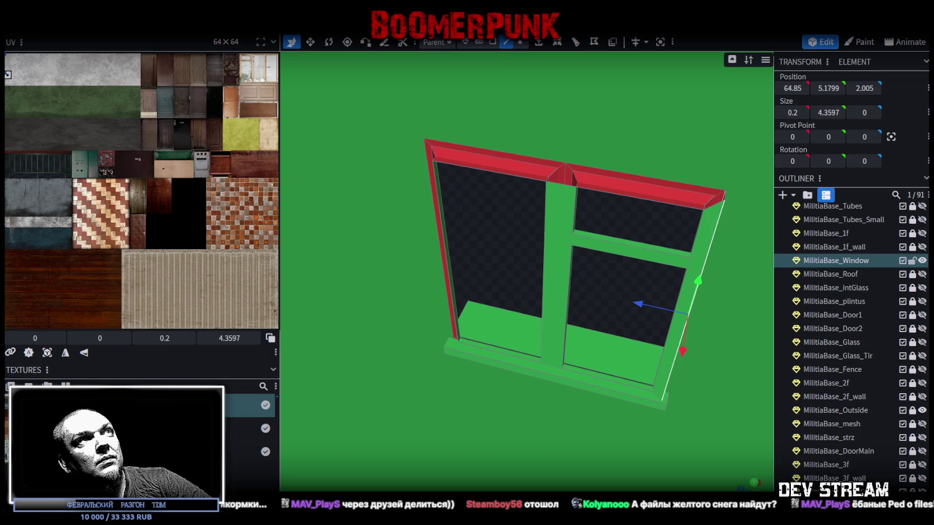
pyautogui.click(440, 214)
pyautogui.moveTo(482, 215); pyautogui.dragTo(496, 213)
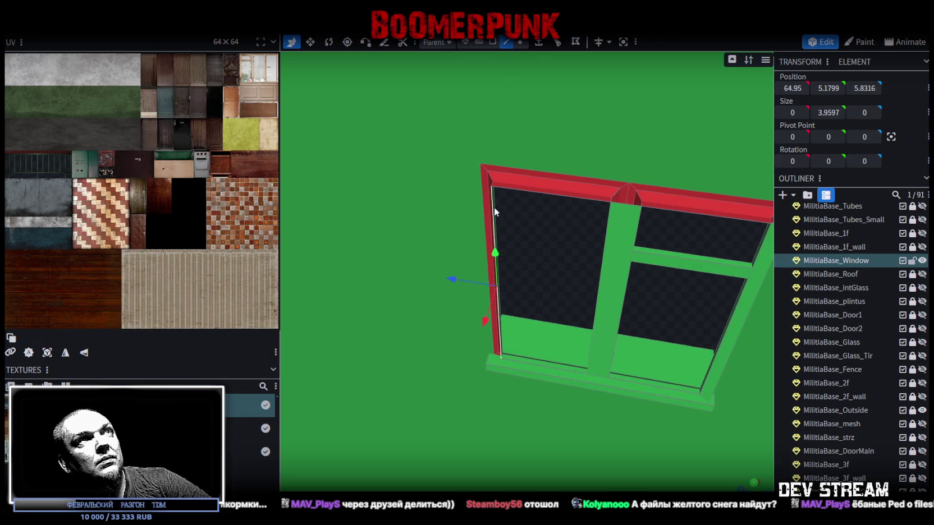
pyautogui.press('e')
pyautogui.click(566, 486)
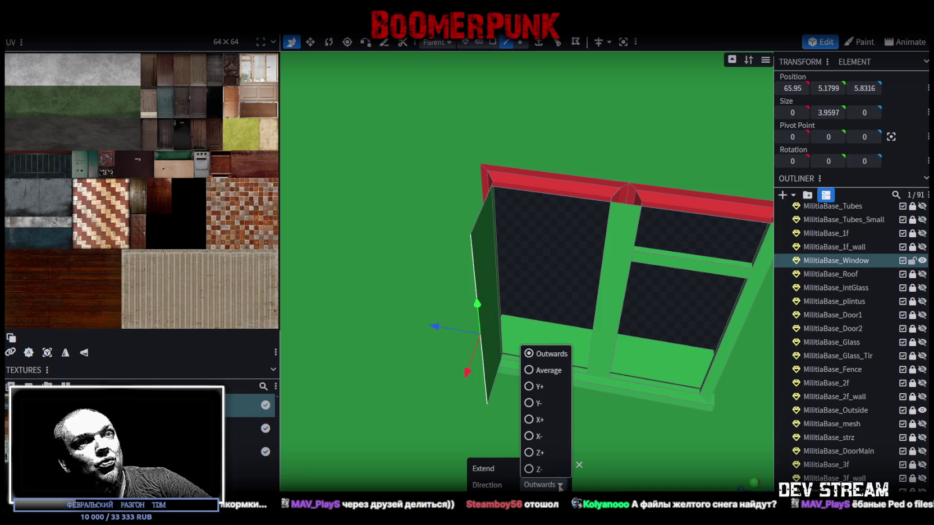
pyautogui.click(528, 453)
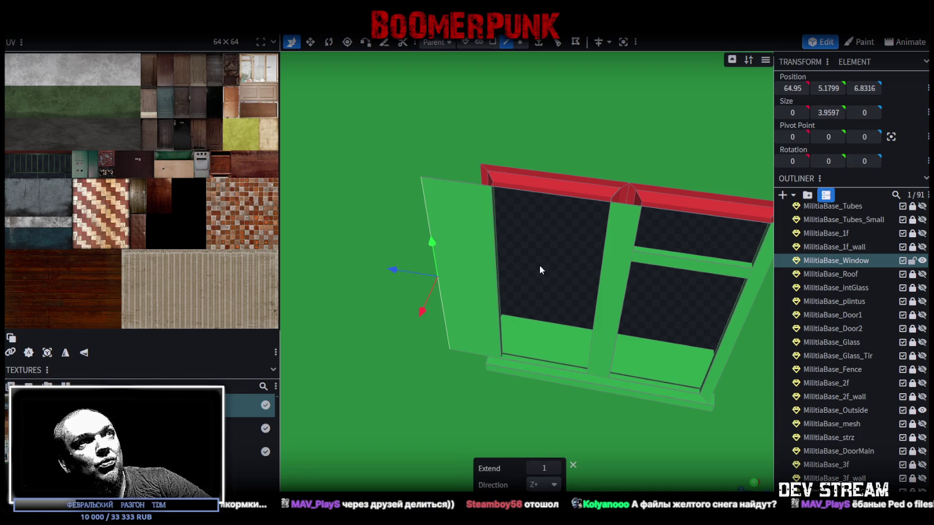
pyautogui.scroll(3, 553, 271)
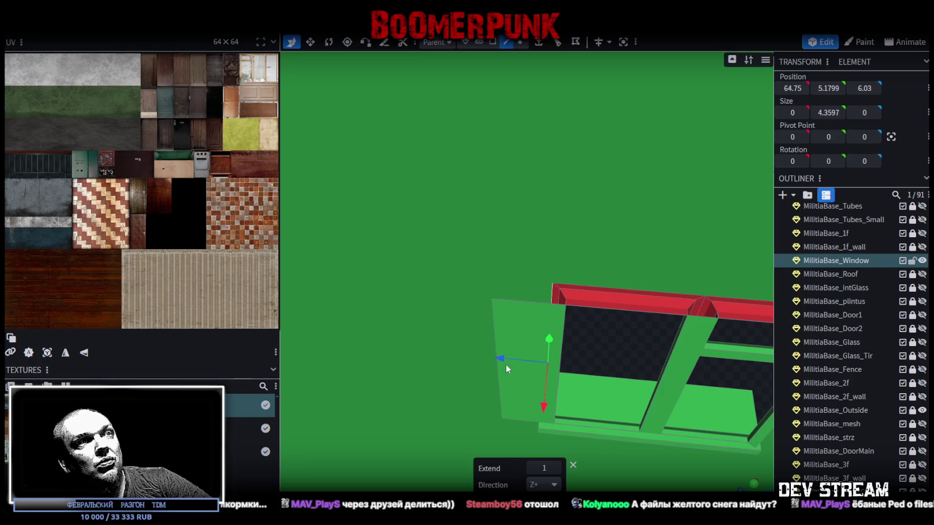
pyautogui.click(864, 88)
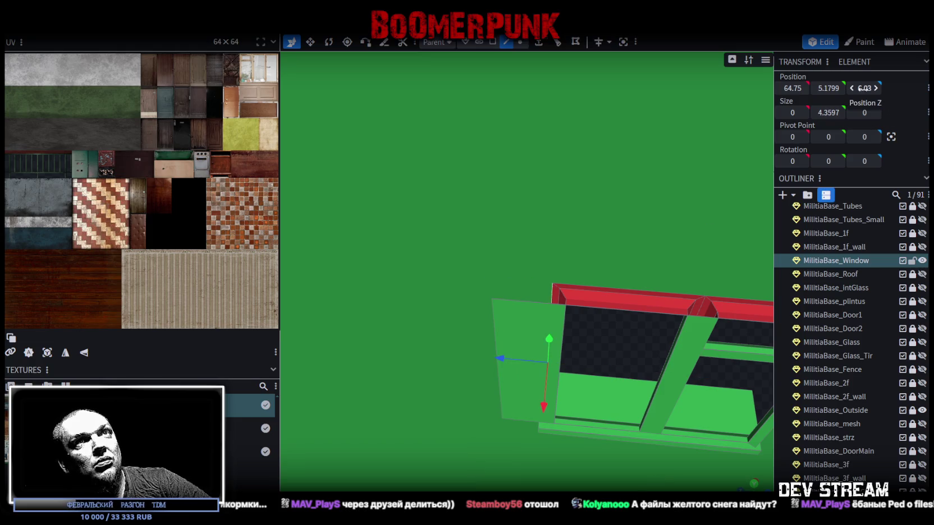
pyautogui.click(495, 330)
pyautogui.hotkey('ctrl', 'z')
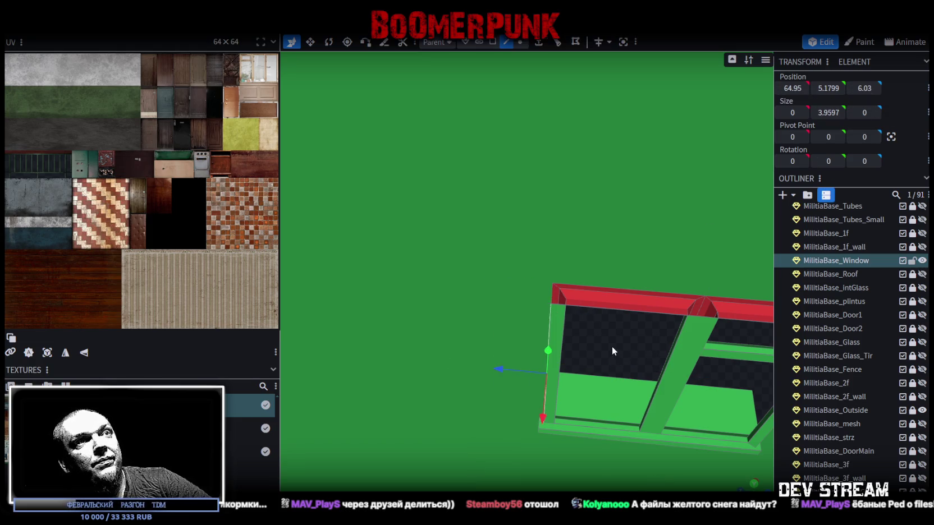
pyautogui.moveTo(610, 349); pyautogui.dragTo(602, 308)
pyautogui.click(520, 42)
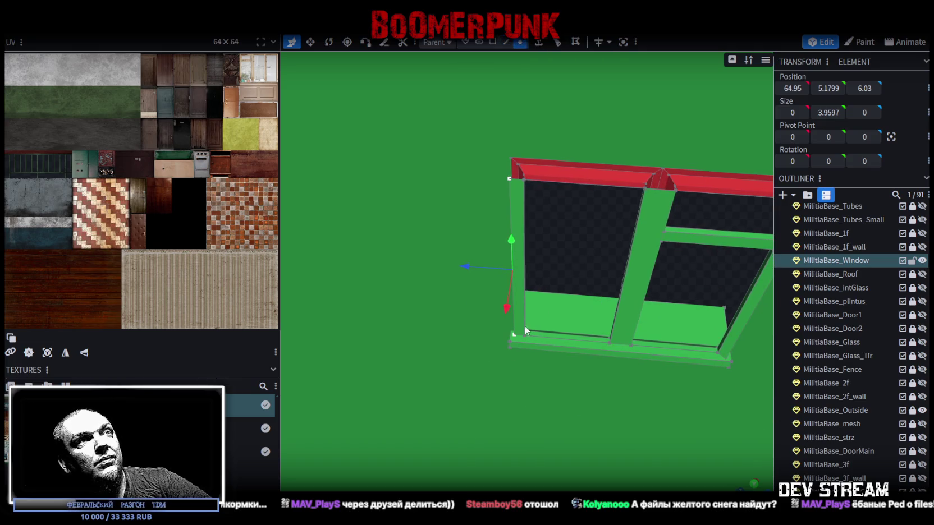
pyautogui.click(514, 338)
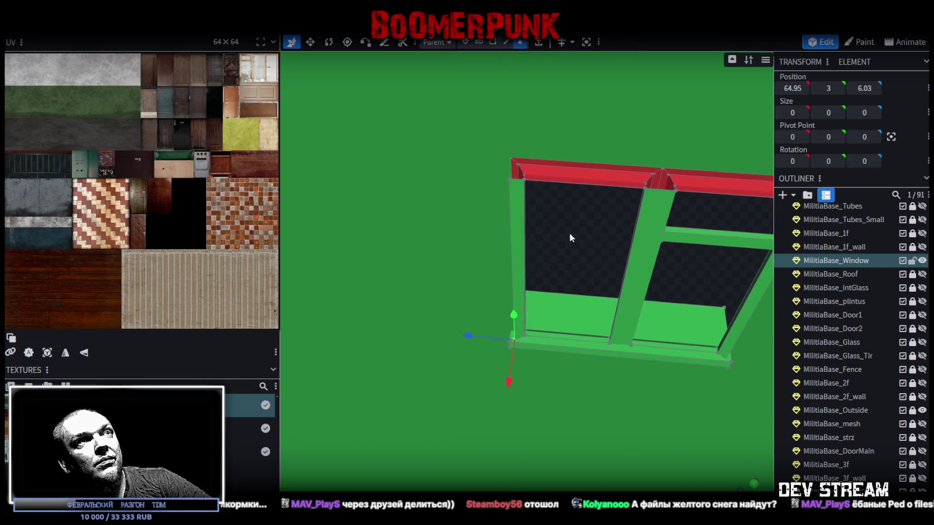
pyautogui.moveTo(569, 231); pyautogui.dragTo(496, 191)
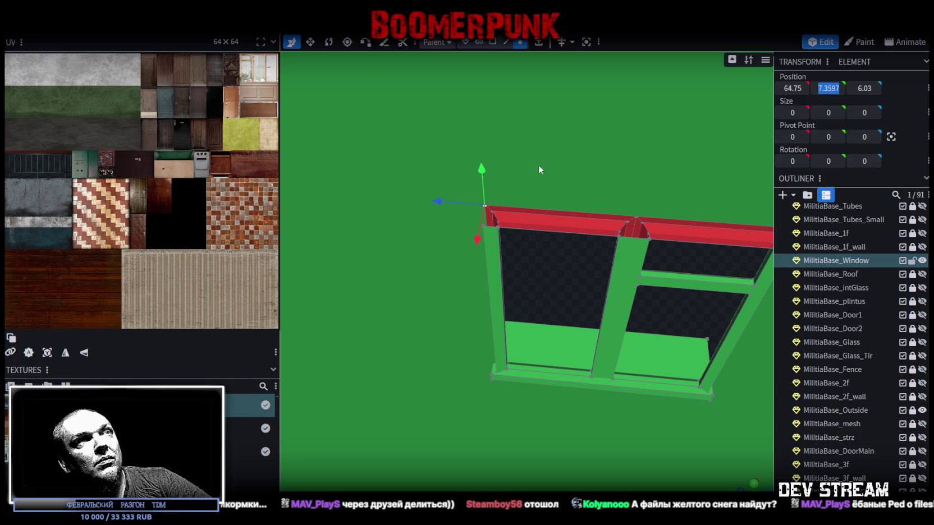
pyautogui.click(514, 228)
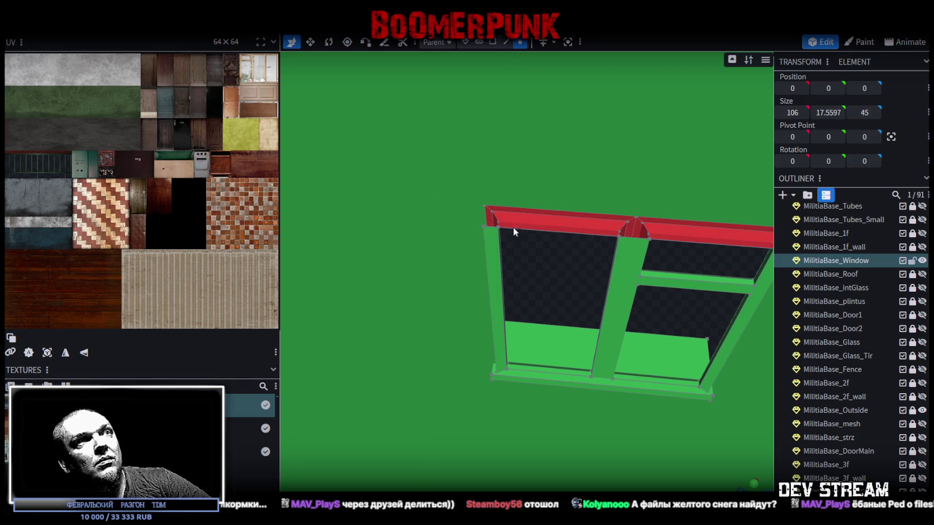
pyautogui.click(482, 227)
pyautogui.click(828, 88)
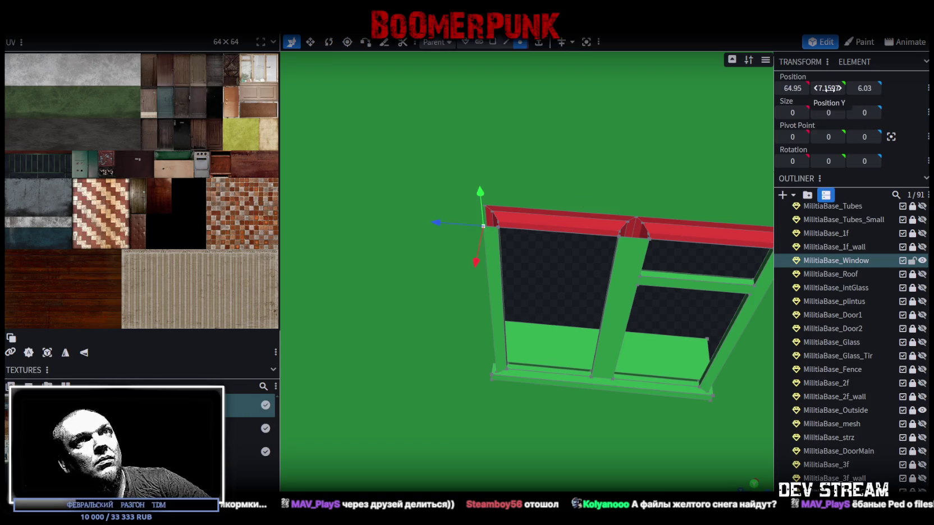
pyautogui.moveTo(607, 257); pyautogui.dragTo(563, 288)
pyautogui.click(506, 43)
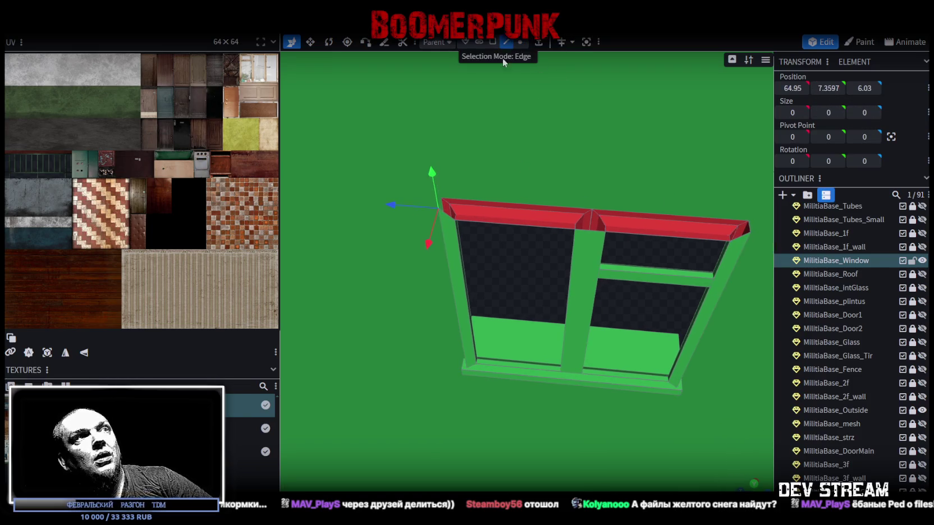
pyautogui.click(447, 215)
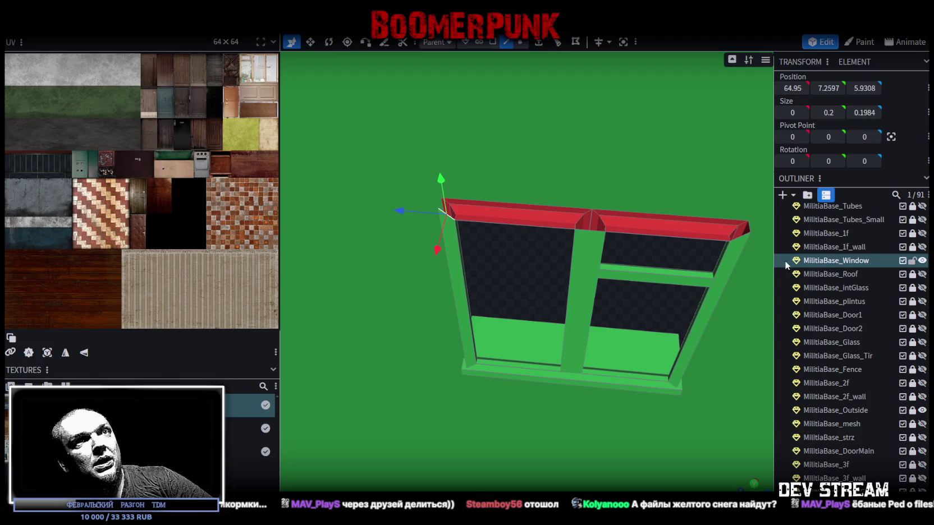
pyautogui.keyDown('shift'); pyautogui.click(746, 238); pyautogui.keyUp('shift')
pyautogui.moveTo(520, 310)
pyautogui.mouseDown()
pyautogui.moveTo(681, 288)
pyautogui.moveTo(672, 252)
pyautogui.mouseUp()
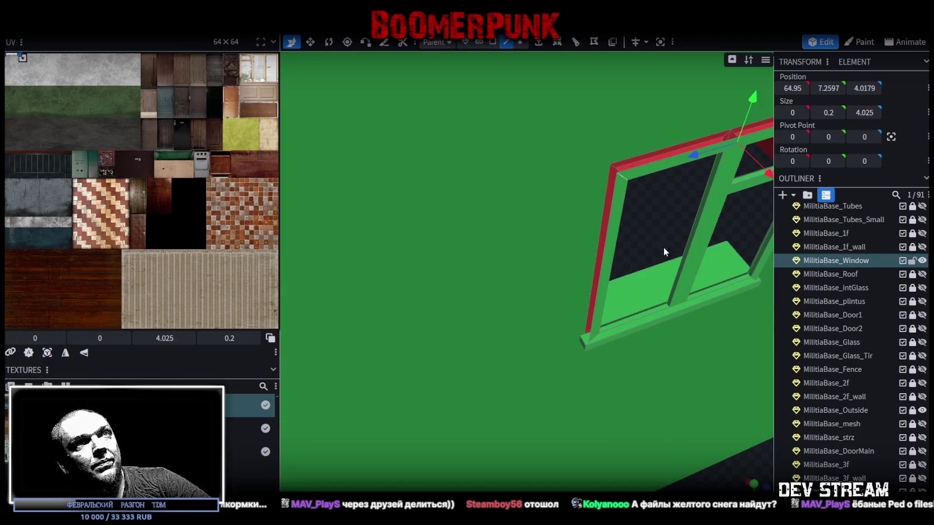
pyautogui.click(597, 245)
pyautogui.click(617, 198)
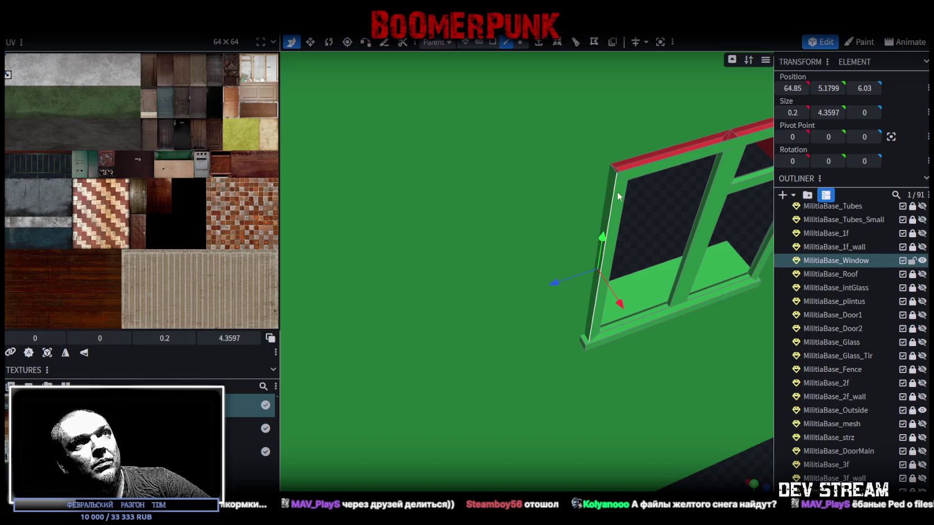
pyautogui.click(616, 174)
pyautogui.moveTo(661, 221); pyautogui.dragTo(631, 208)
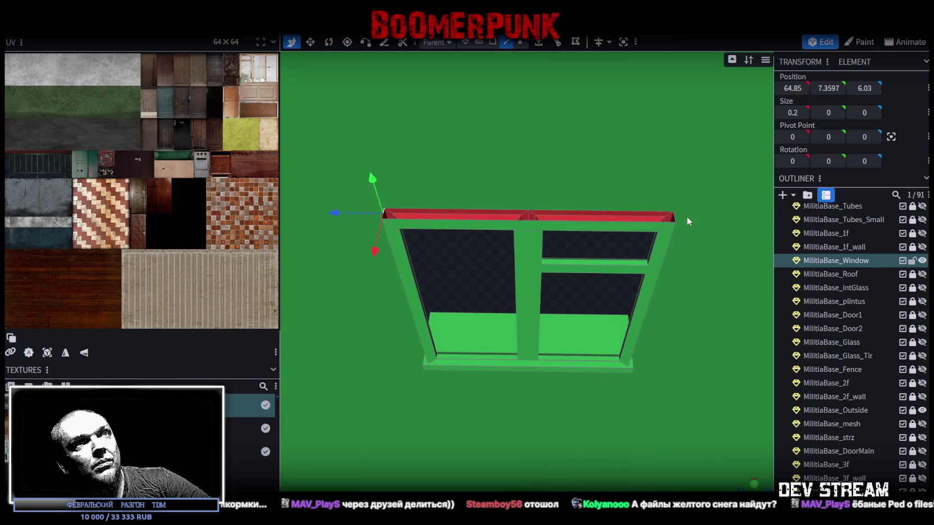
pyautogui.click(674, 219)
pyautogui.scroll(-5, 601, 337)
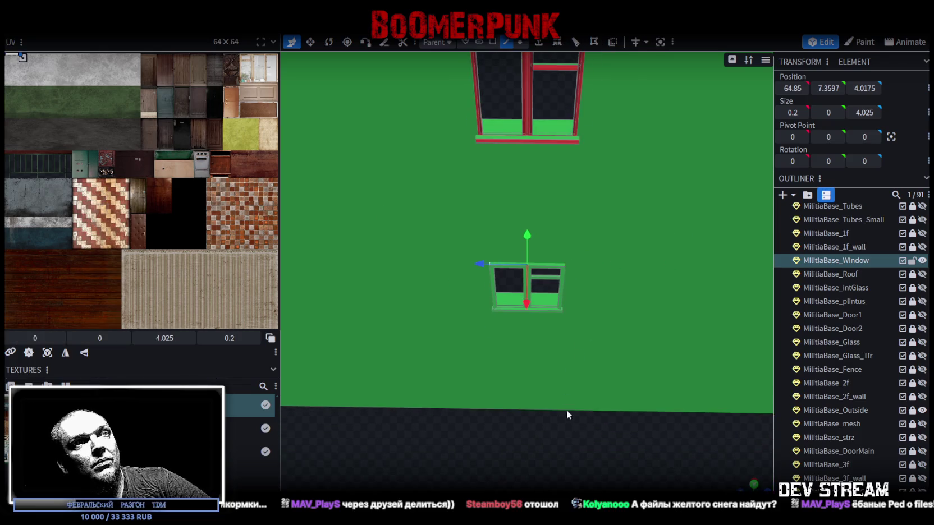
pyautogui.moveTo(596, 403)
pyautogui.mouseDown()
pyautogui.moveTo(623, 444)
pyautogui.moveTo(694, 340)
pyautogui.moveTo(676, 347)
pyautogui.mouseUp()
pyautogui.click(492, 42)
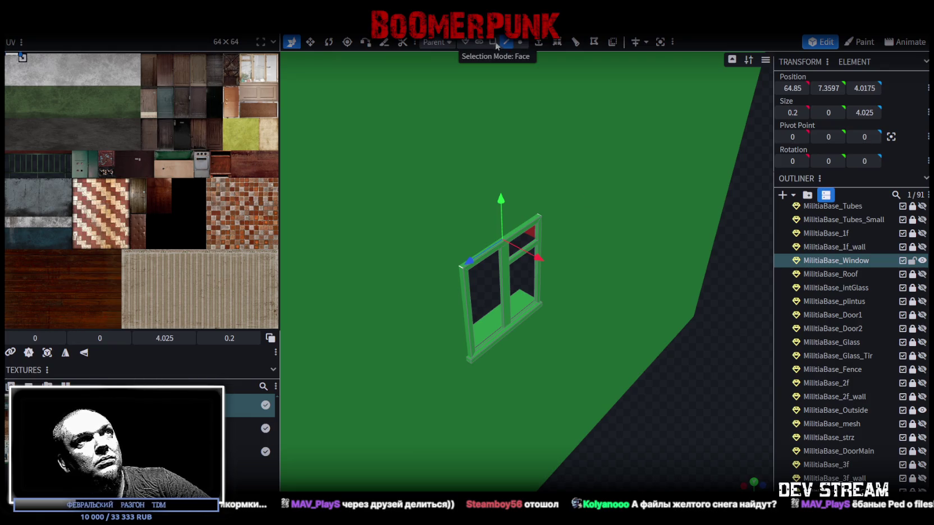
# Select the frame's left post, middle bar, top beam, right post and bottom sill faces
pyautogui.scroll(3, 417, 245)
pyautogui.keyDown('shift'); pyautogui.click(385, 290); pyautogui.keyUp('shift')
pyautogui.keyDown('shift'); pyautogui.click(478, 216); pyautogui.keyUp('shift')
pyautogui.keyDown('shift'); pyautogui.click(480, 201); pyautogui.keyUp('shift')
pyautogui.keyDown('shift'); pyautogui.click(549, 230); pyautogui.keyUp('shift')
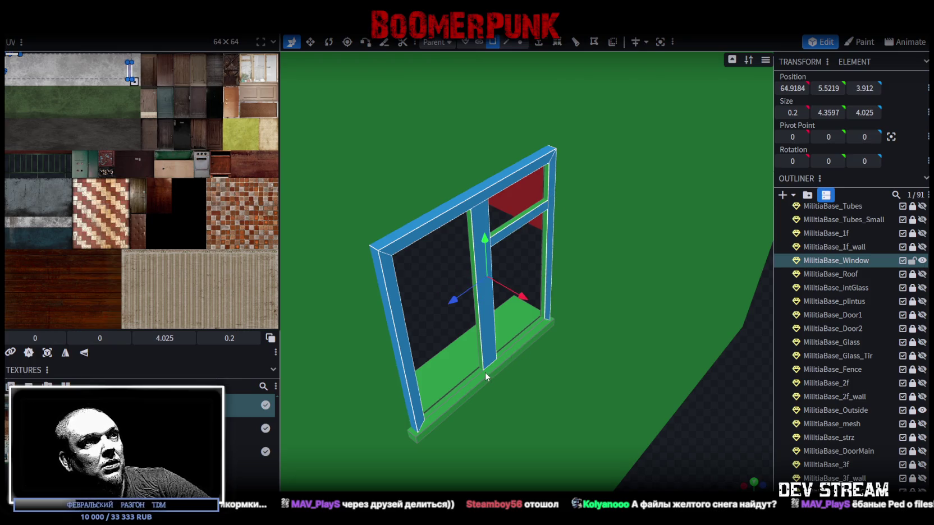
pyautogui.moveTo(704, 464); pyautogui.dragTo(696, 432)
pyautogui.keyDown('shift'); pyautogui.click(445, 207); pyautogui.keyUp('shift')
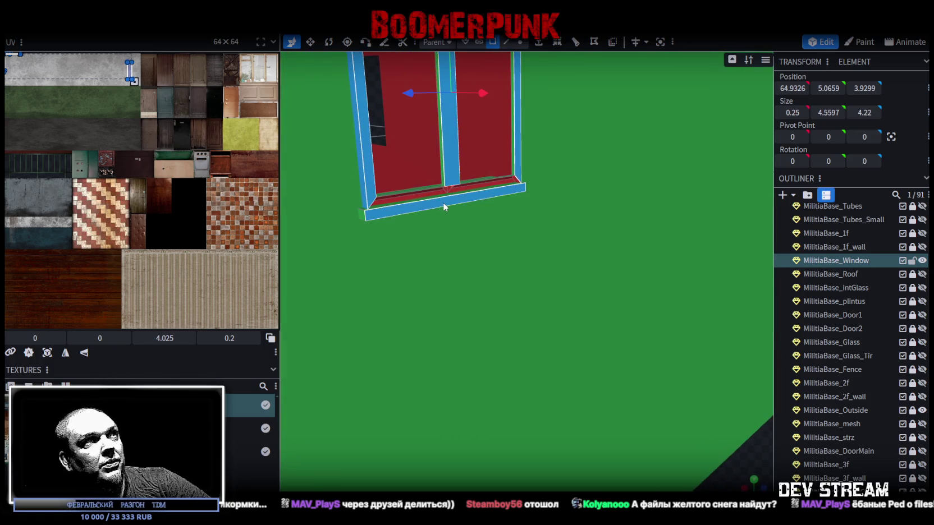
# Copy the eight selected faces and paste them as a new Mesh Selection
pyautogui.rightClick(444, 206)
pyautogui.click(488, 340)
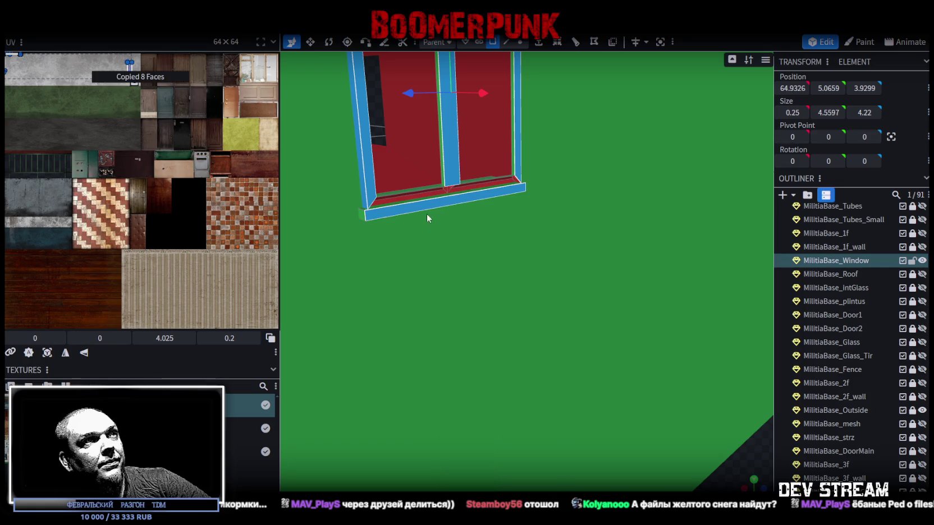
pyautogui.rightClick(422, 210)
pyautogui.click(474, 355)
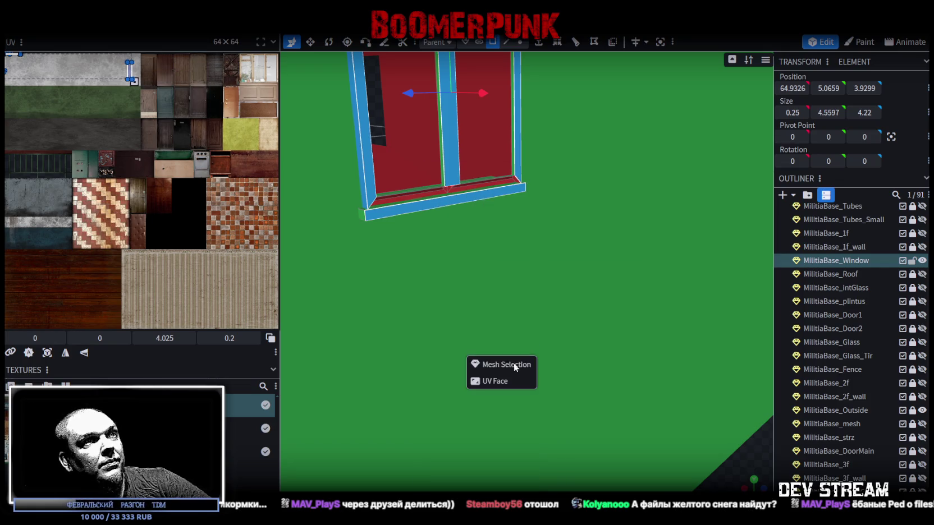
pyautogui.click(512, 368)
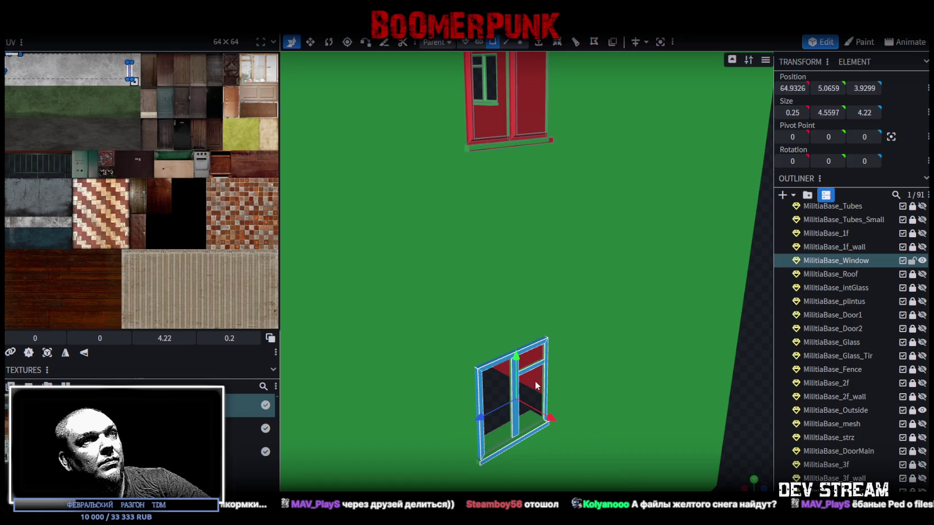
# Move the pasted frame up onto the upper window and merge its duplicate vertices
pyautogui.moveTo(517, 361); pyautogui.dragTo(515, 82)
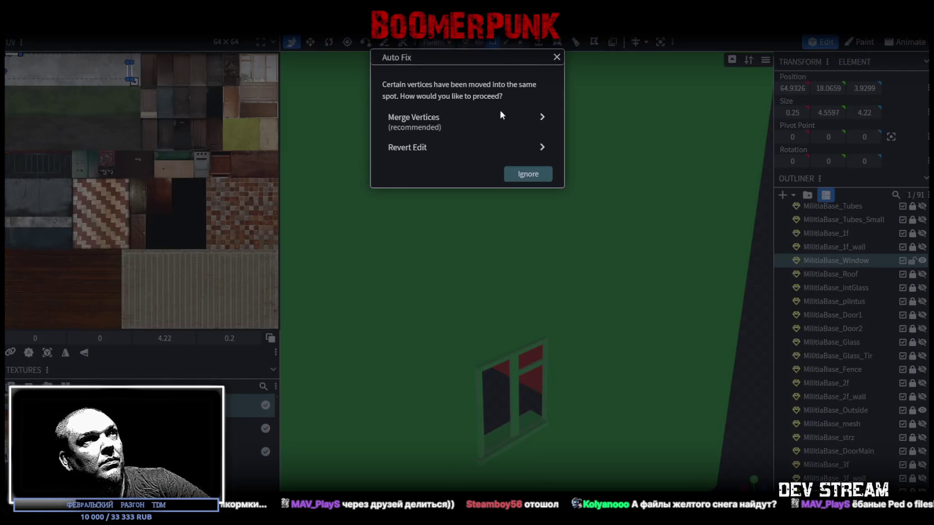
pyautogui.click(500, 116)
pyautogui.moveTo(461, 139); pyautogui.dragTo(552, 233)
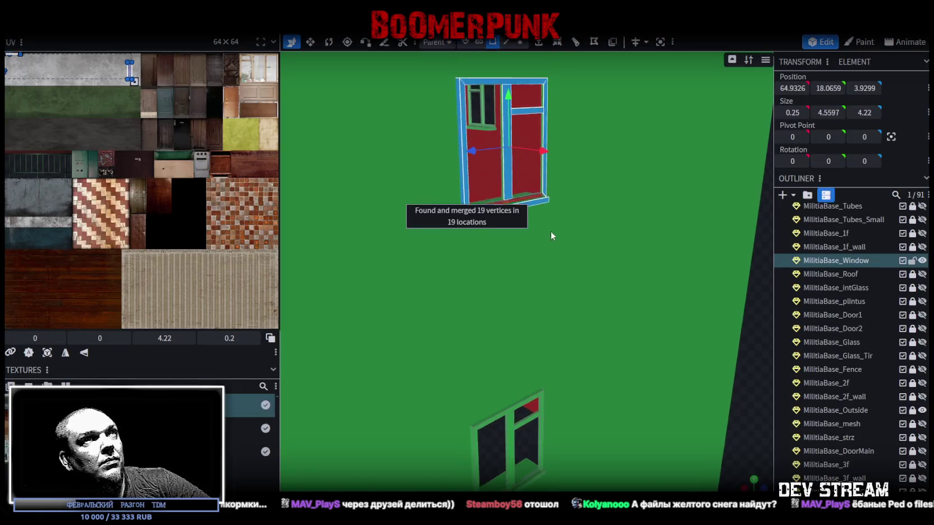
# In edge mode, select and adjust the window sill's lower edge and face
pyautogui.click(503, 44)
pyautogui.scroll(6, 525, 184)
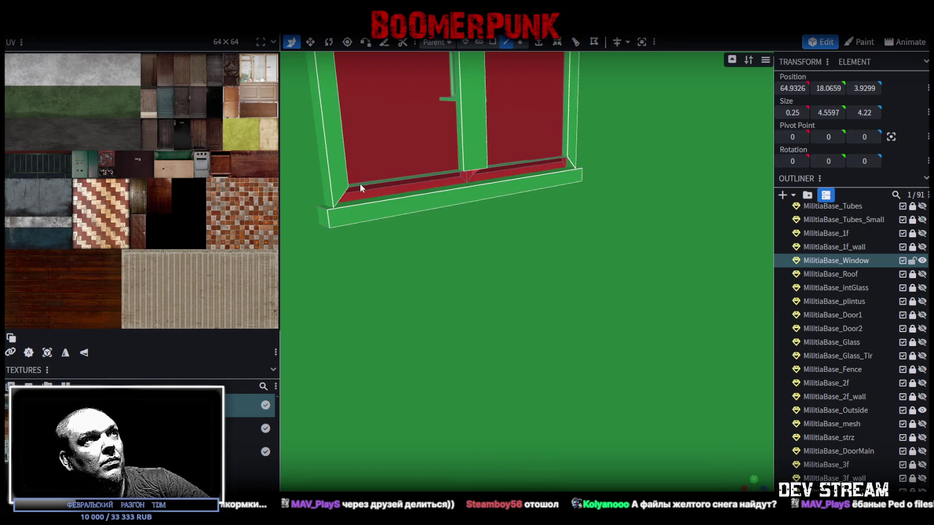
pyautogui.click(571, 158)
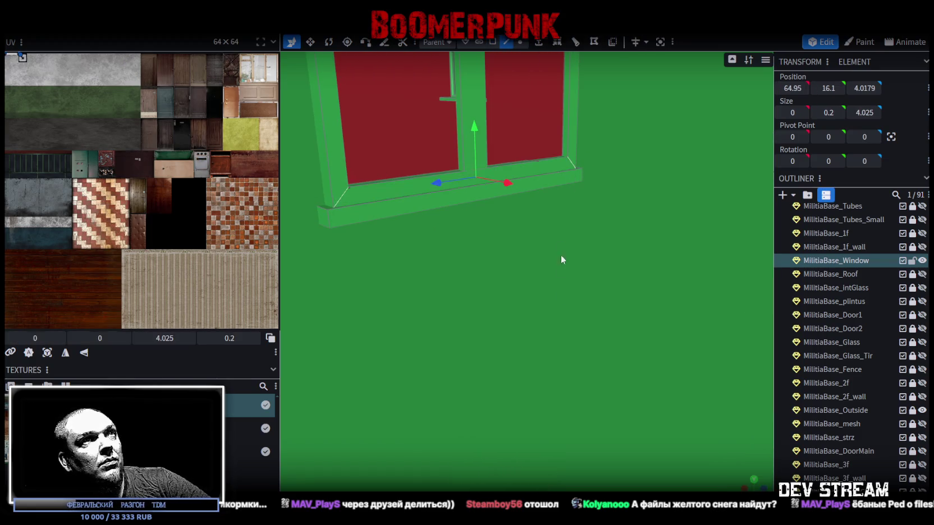
pyautogui.moveTo(560, 242); pyautogui.dragTo(574, 152)
pyautogui.moveTo(607, 339)
pyautogui.mouseDown()
pyautogui.moveTo(555, 254)
pyautogui.moveTo(506, 204)
pyautogui.moveTo(489, 223)
pyautogui.mouseUp()
pyautogui.click(366, 177)
pyautogui.click(533, 155)
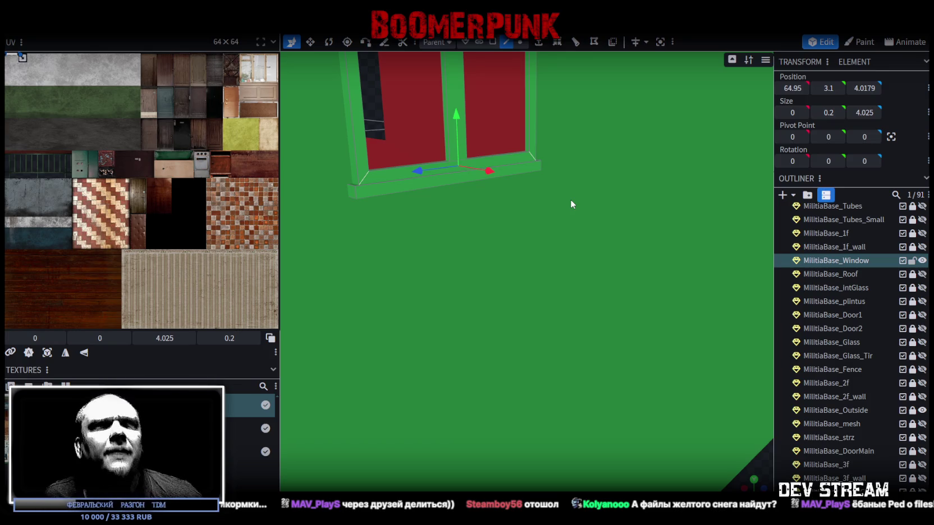
pyautogui.scroll(-6, 561, 215)
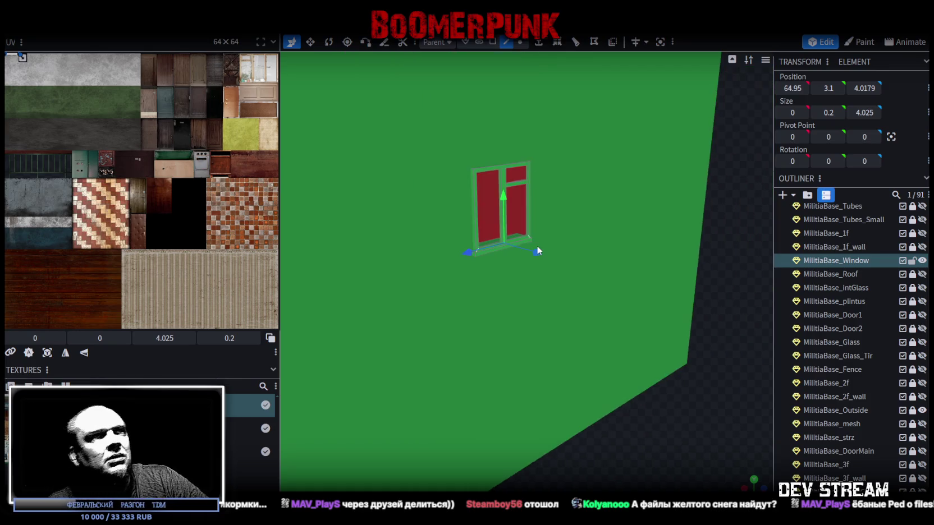
pyautogui.moveTo(693, 245)
pyautogui.mouseDown()
pyautogui.moveTo(734, 271)
pyautogui.moveTo(673, 313)
pyautogui.moveTo(465, 306)
pyautogui.moveTo(596, 299)
pyautogui.moveTo(652, 330)
pyautogui.moveTo(616, 317)
pyautogui.moveTo(427, 306)
pyautogui.moveTo(658, 315)
pyautogui.moveTo(580, 349)
pyautogui.moveTo(616, 332)
pyautogui.moveTo(450, 319)
pyautogui.moveTo(486, 330)
pyautogui.moveTo(539, 324)
pyautogui.moveTo(464, 324)
pyautogui.moveTo(438, 304)
pyautogui.moveTo(419, 316)
pyautogui.moveTo(638, 343)
pyautogui.moveTo(624, 308)
pyautogui.mouseUp()
# Save the Blockbench model and preview the building with its textures shown
pyautogui.hotkey('ctrl', 's')
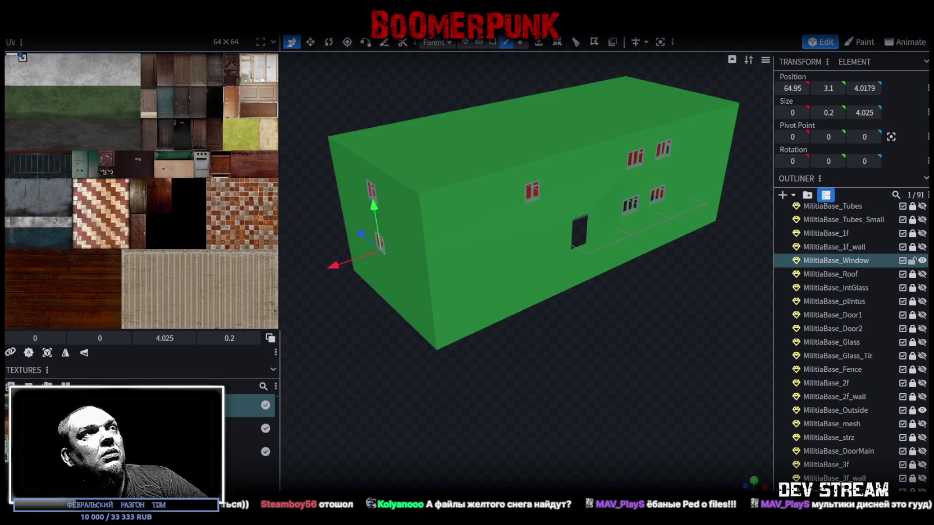
pyautogui.press('z')
pyautogui.scroll(10, 505, 343)
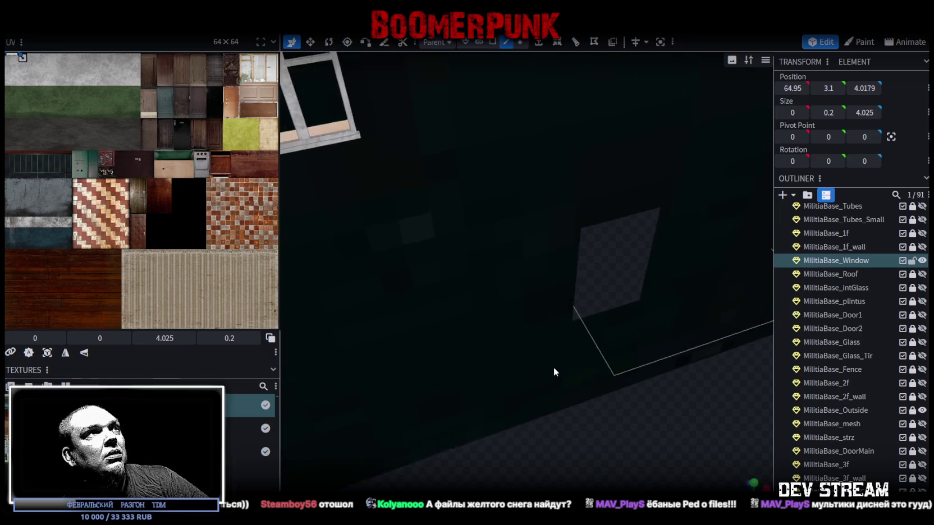
pyautogui.scroll(-10, 555, 372)
pyautogui.moveTo(668, 346)
pyautogui.mouseDown()
pyautogui.moveTo(607, 354)
pyautogui.moveTo(540, 327)
pyautogui.mouseUp()
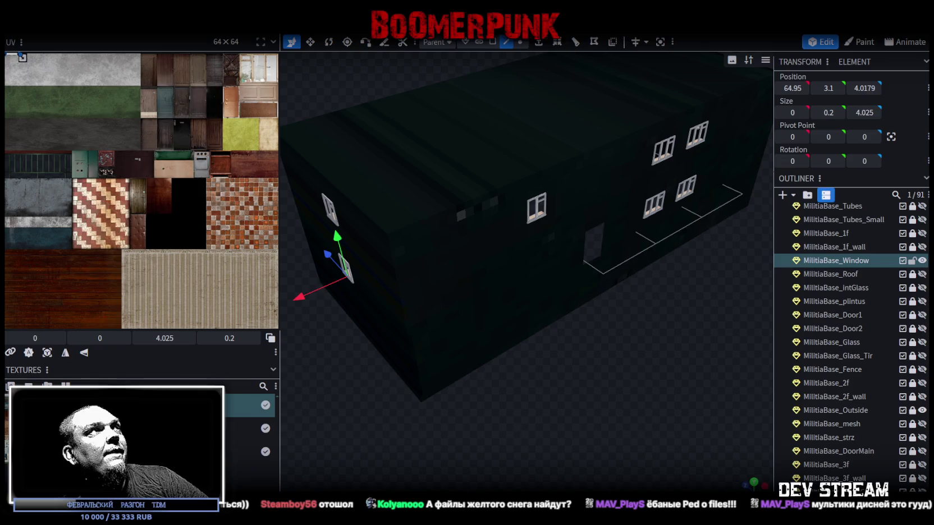
# Export the model as FBX, overwriting the existing Build0Tutor.fbx
pyautogui.click(81, 25)
pyautogui.moveTo(104, 238)
pyautogui.click(270, 261)
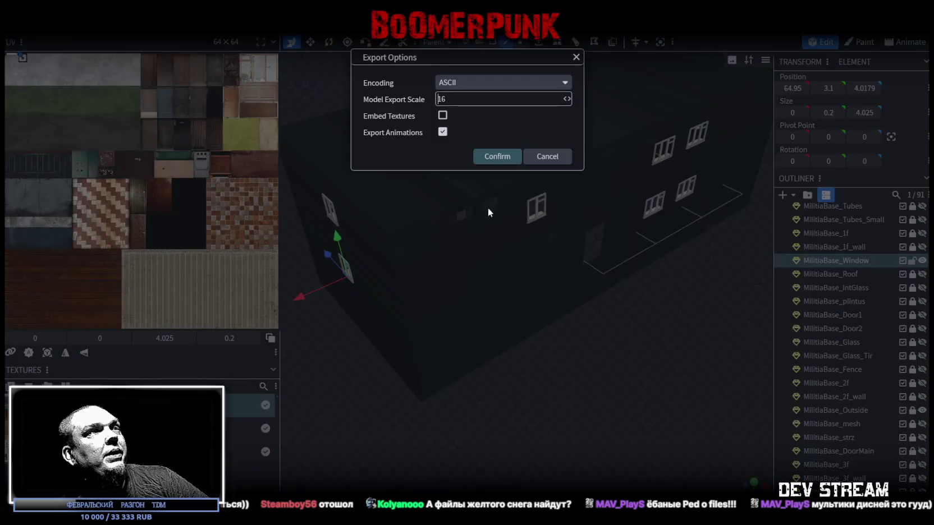
pyautogui.click(497, 156)
pyautogui.doubleClick(167, 73)
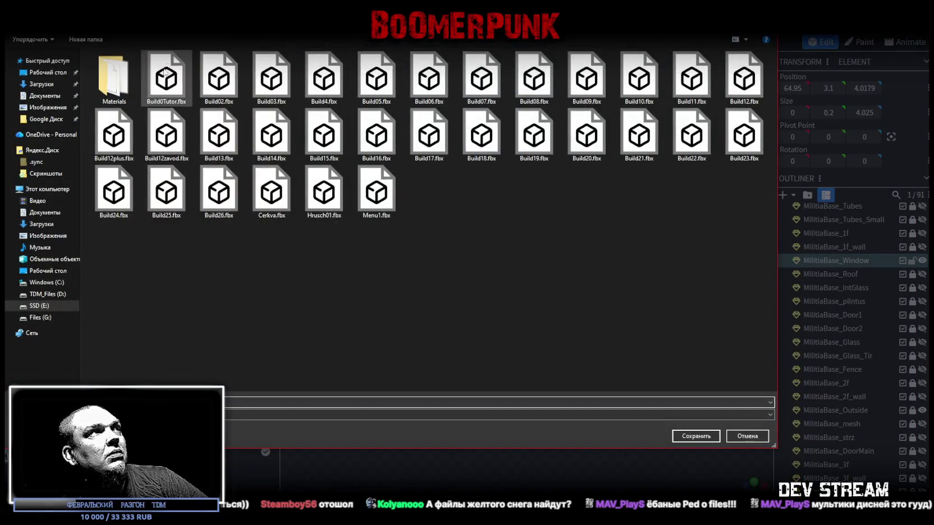
pyautogui.click(491, 268)
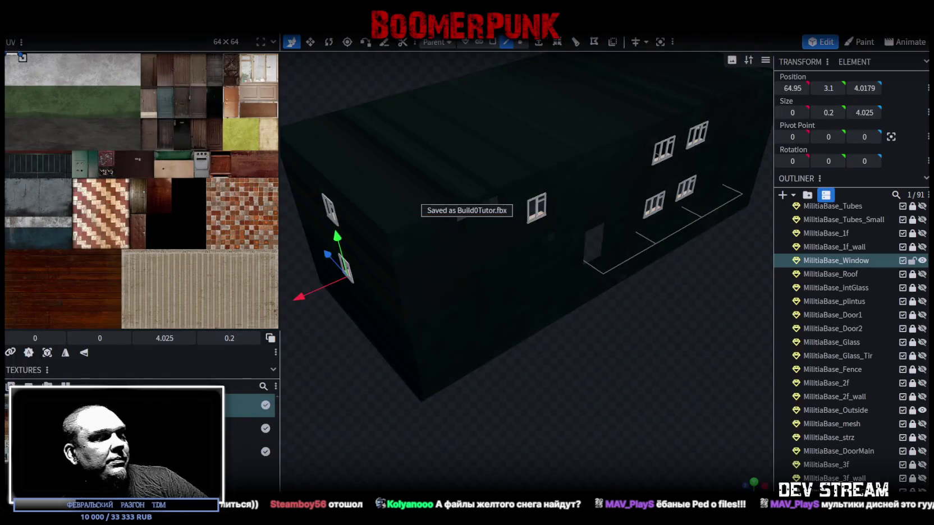
pyautogui.hotkey('alt', 'Tab')
# Turn on Scene view lighting, orbit to the imported window, and expand ==SYSTEM== in the Hierarchy
pyautogui.moveTo(452, 260)
pyautogui.mouseDown()
pyautogui.moveTo(367, 162)
pyautogui.moveTo(271, 202)
pyautogui.moveTo(624, 56)
pyautogui.mouseUp()
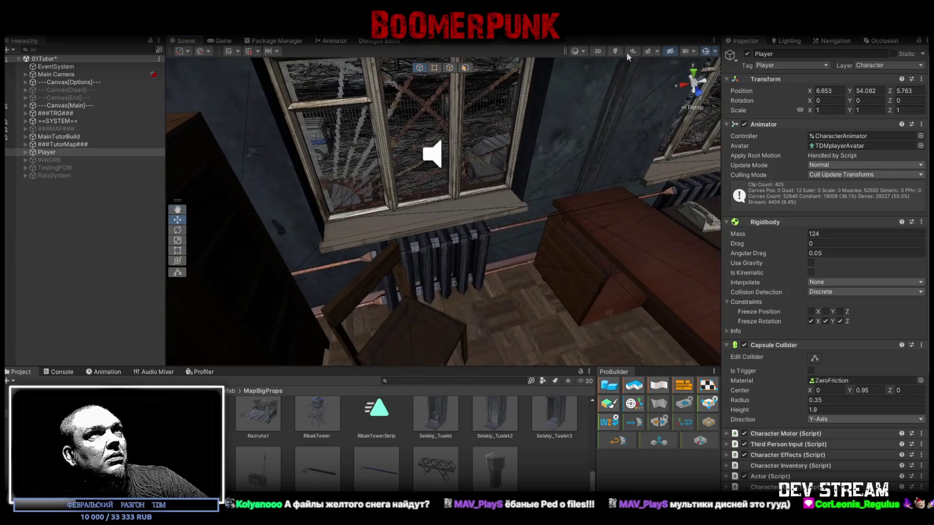
pyautogui.click(616, 51)
pyautogui.moveTo(504, 254)
pyautogui.mouseDown()
pyautogui.moveTo(432, 217)
pyautogui.moveTo(423, 230)
pyautogui.moveTo(465, 263)
pyautogui.moveTo(594, 225)
pyautogui.moveTo(505, 230)
pyautogui.moveTo(602, 227)
pyautogui.moveTo(614, 187)
pyautogui.moveTo(457, 201)
pyautogui.moveTo(611, 241)
pyautogui.moveTo(465, 215)
pyautogui.moveTo(485, 235)
pyautogui.moveTo(554, 259)
pyautogui.moveTo(659, 271)
pyautogui.moveTo(653, 233)
pyautogui.moveTo(471, 204)
pyautogui.moveTo(429, 166)
pyautogui.moveTo(402, 174)
pyautogui.moveTo(463, 275)
pyautogui.moveTo(440, 193)
pyautogui.moveTo(343, 233)
pyautogui.moveTo(391, 157)
pyautogui.mouseUp()
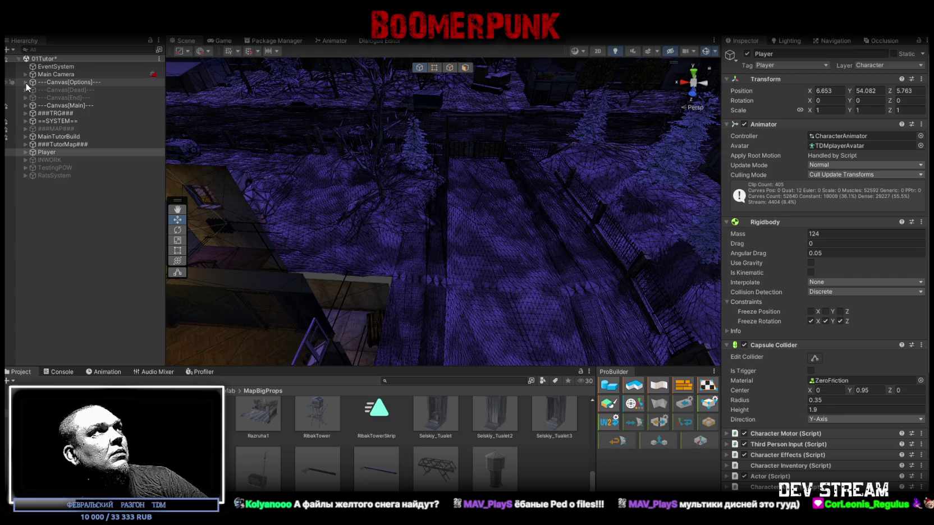
pyautogui.click(25, 120)
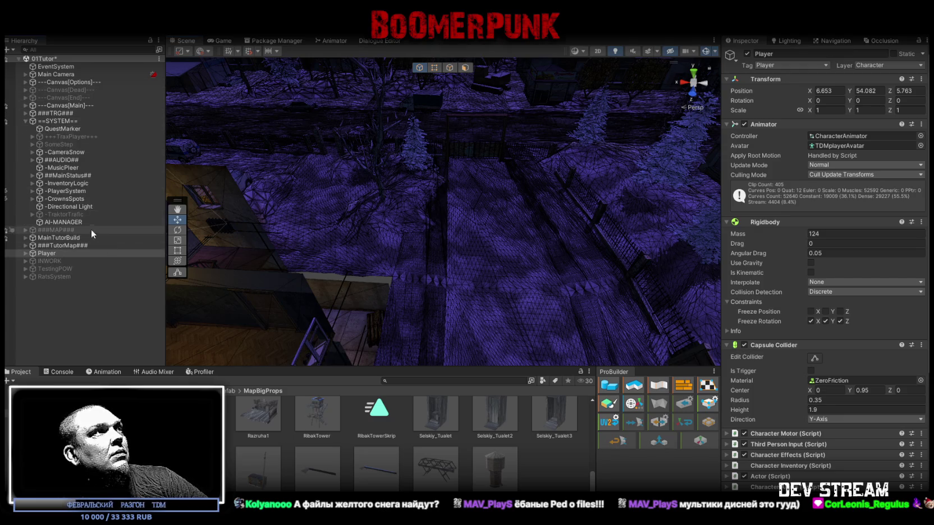
# Select the Directional Light and lower its X rotation from 28.415 to 25
pyautogui.doubleClick(70, 206)
pyautogui.moveTo(214, 241); pyautogui.dragTo(292, 219)
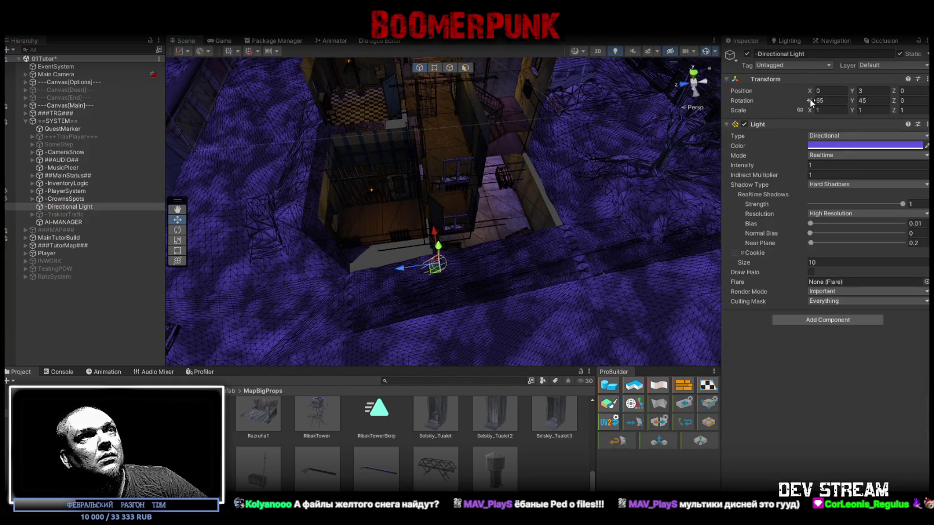
pyautogui.moveTo(817, 102)
pyautogui.mouseDown()
pyautogui.moveTo(894, 104)
pyautogui.moveTo(543, 79)
pyautogui.moveTo(359, 79)
pyautogui.moveTo(657, 157)
pyautogui.moveTo(426, 103)
pyautogui.mouseUp()
pyautogui.moveTo(266, 76)
pyautogui.mouseDown()
pyautogui.moveTo(190, 76)
pyautogui.moveTo(216, 82)
pyautogui.mouseUp()
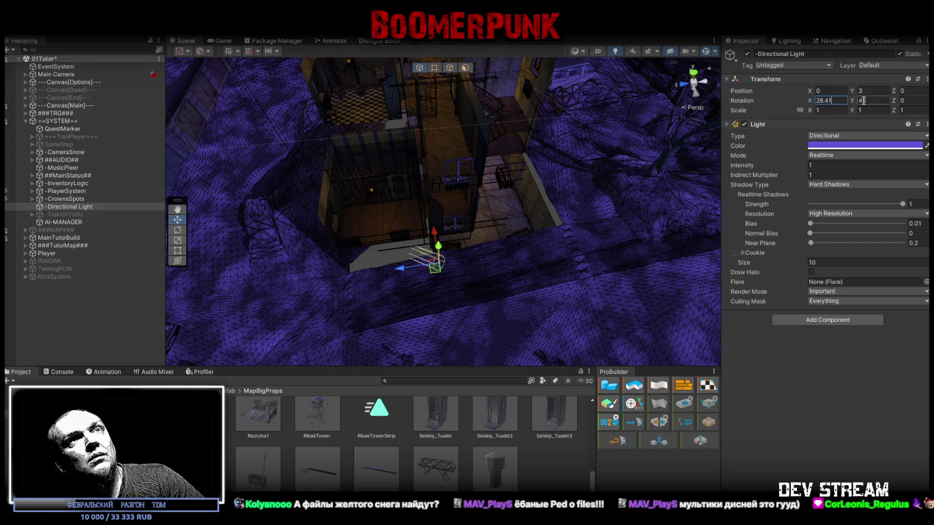
# Fly the scene camera through the building interior toward the barred doorway and back up
pyautogui.rightClick(441, 209)
pyautogui.press('w')
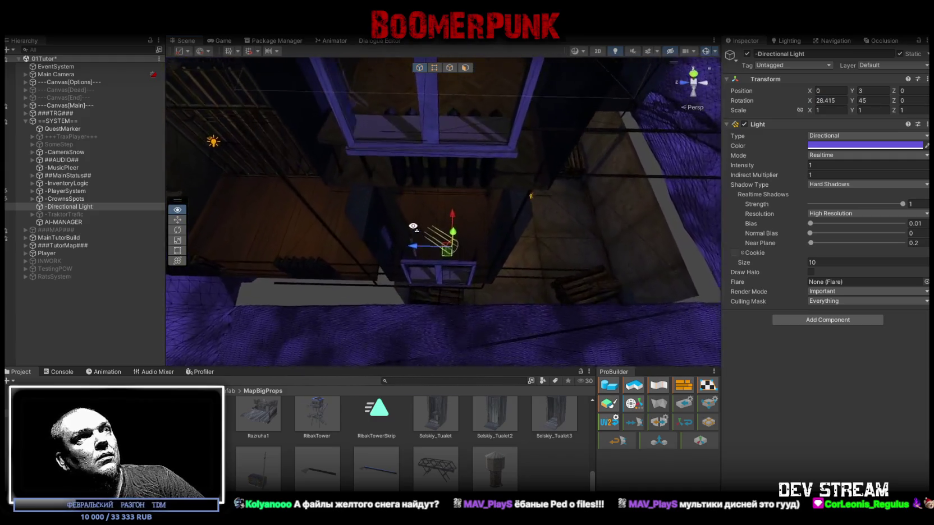
pyautogui.press('w')
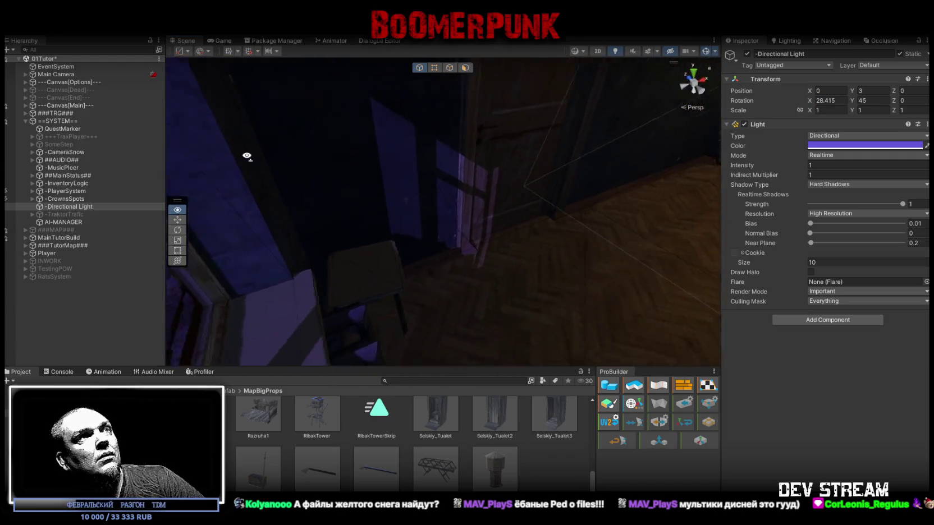
pyautogui.press('w')
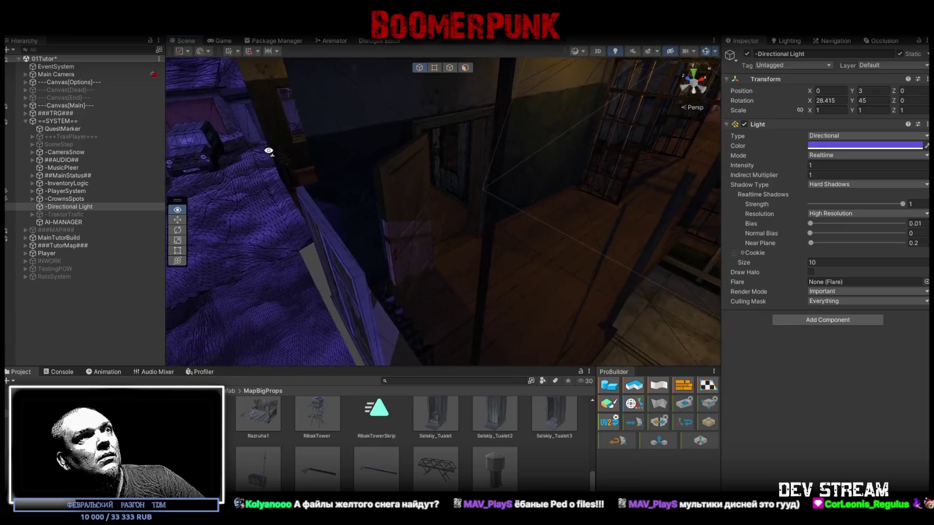
pyautogui.press('s')
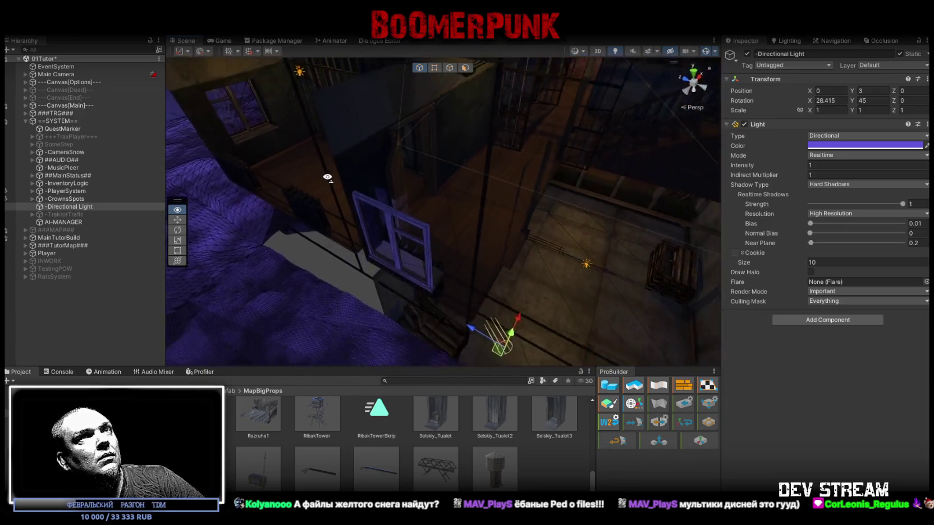
pyautogui.write('25')
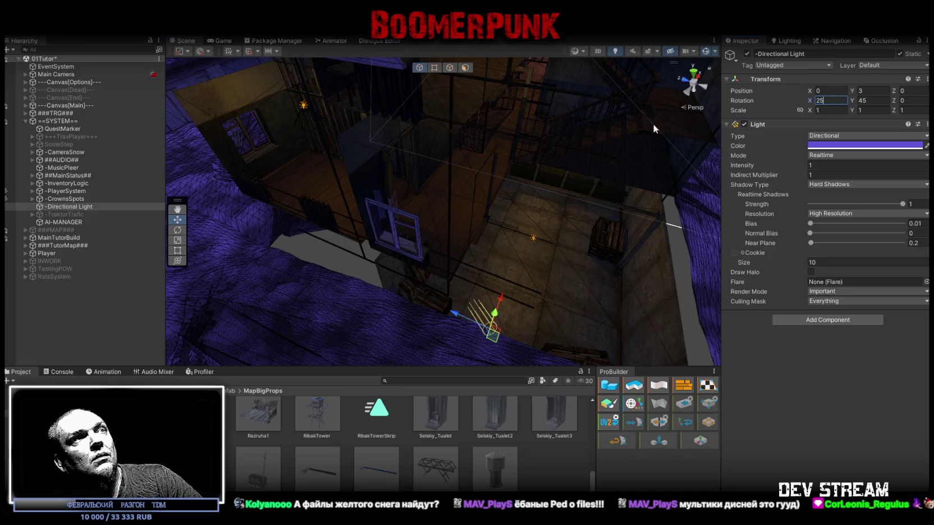
pyautogui.write('w')
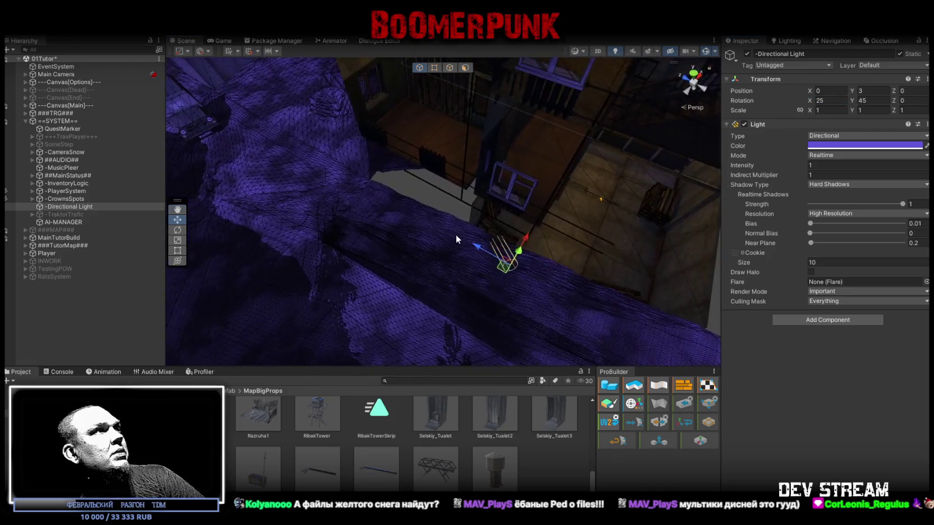
# Select MoonSpot under PlayerSystem and set its X rotation to 25
pyautogui.click(33, 191)
pyautogui.click(35, 198)
pyautogui.click(817, 100)
pyautogui.moveTo(548, 174)
pyautogui.mouseDown()
pyautogui.moveTo(497, 194)
pyautogui.moveTo(592, 142)
pyautogui.moveTo(567, 84)
pyautogui.moveTo(589, 236)
pyautogui.moveTo(621, 204)
pyautogui.moveTo(556, 199)
pyautogui.mouseUp()
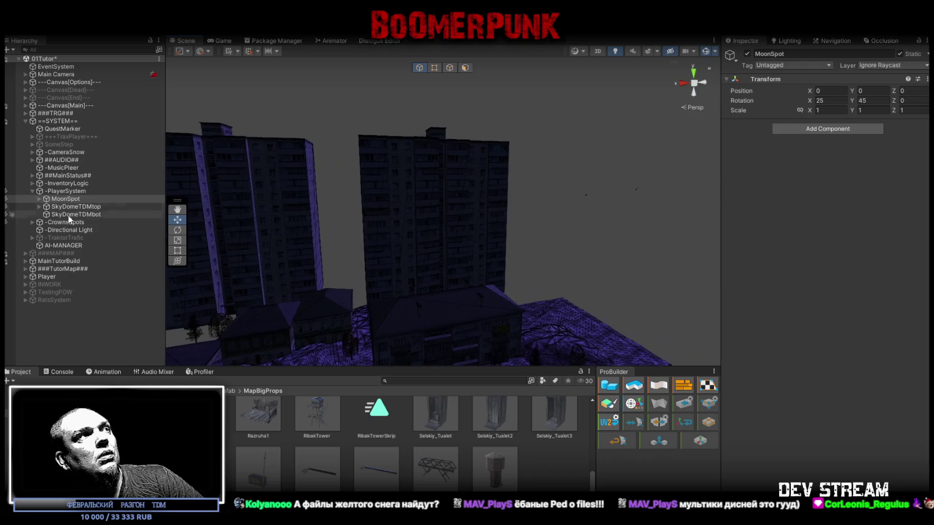
# Select TheMoon under MoonSpot, frame it and orbit to inspect it
pyautogui.click(39, 199)
pyautogui.click(71, 206)
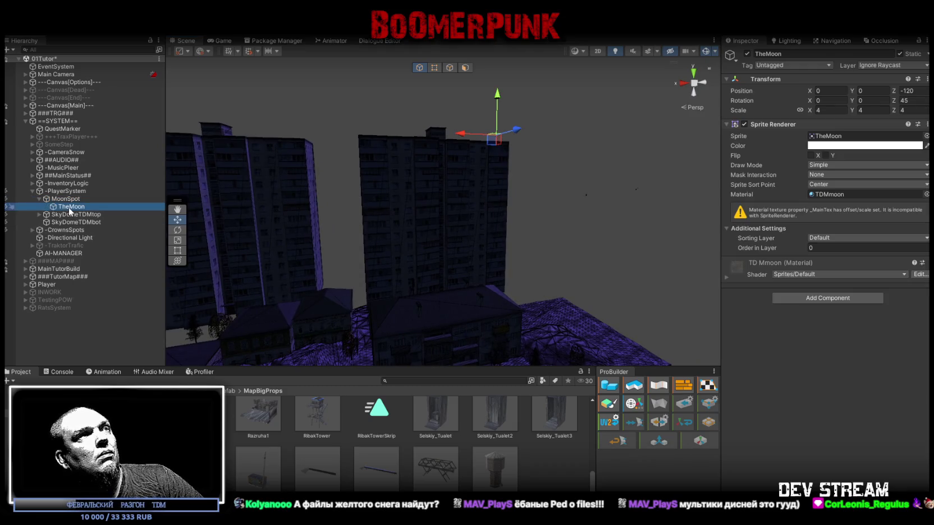
pyautogui.press('f')
pyautogui.moveTo(411, 218)
pyautogui.mouseDown()
pyautogui.moveTo(410, 208)
pyautogui.moveTo(393, 247)
pyautogui.moveTo(397, 266)
pyautogui.moveTo(630, 154)
pyautogui.mouseUp()
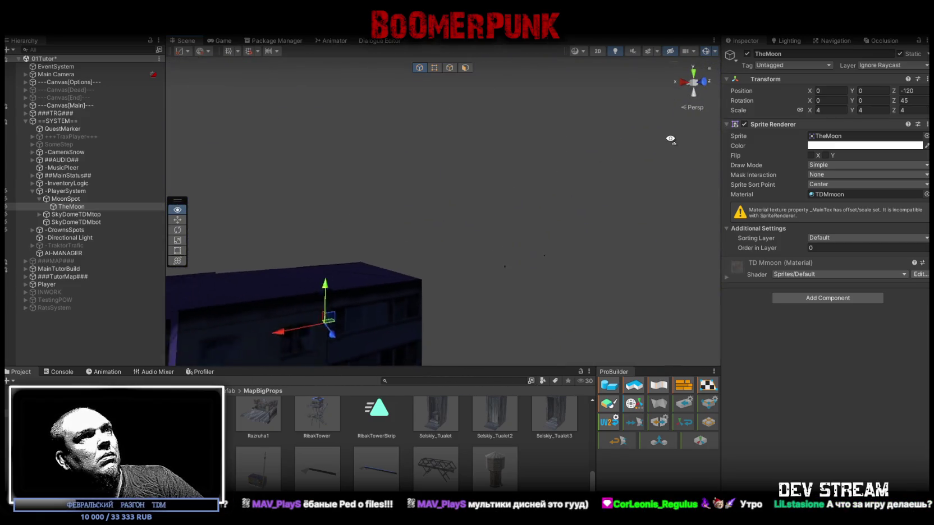
pyautogui.moveTo(654, 106); pyautogui.dragTo(646, 128)
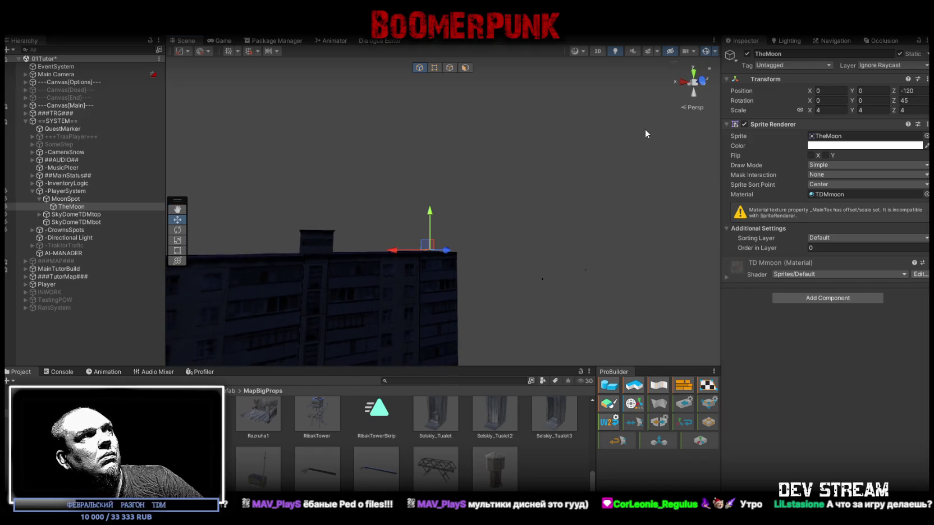
pyautogui.moveTo(393, 216)
pyautogui.mouseDown()
pyautogui.moveTo(422, 208)
pyautogui.moveTo(407, 163)
pyautogui.mouseUp()
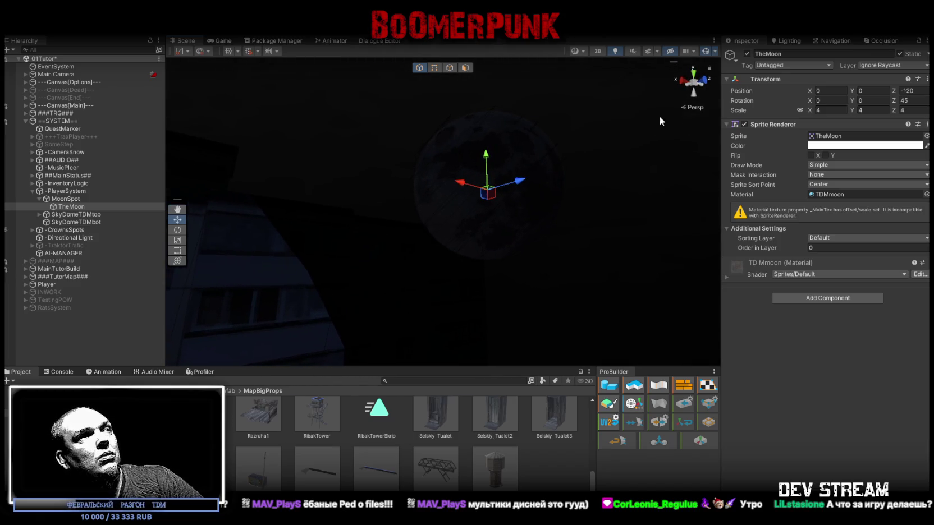
# Set MoonSpot's X rotation to 35 and check the moon's new height
pyautogui.click(65, 200)
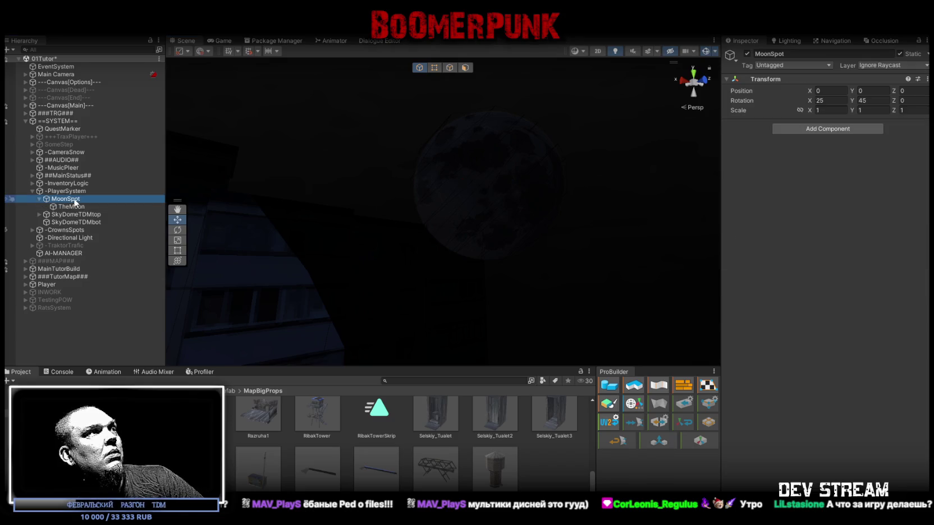
pyautogui.press('Return')
pyautogui.moveTo(547, 215)
pyautogui.mouseDown()
pyautogui.moveTo(490, 135)
pyautogui.moveTo(463, 197)
pyautogui.mouseUp()
pyautogui.click(65, 238)
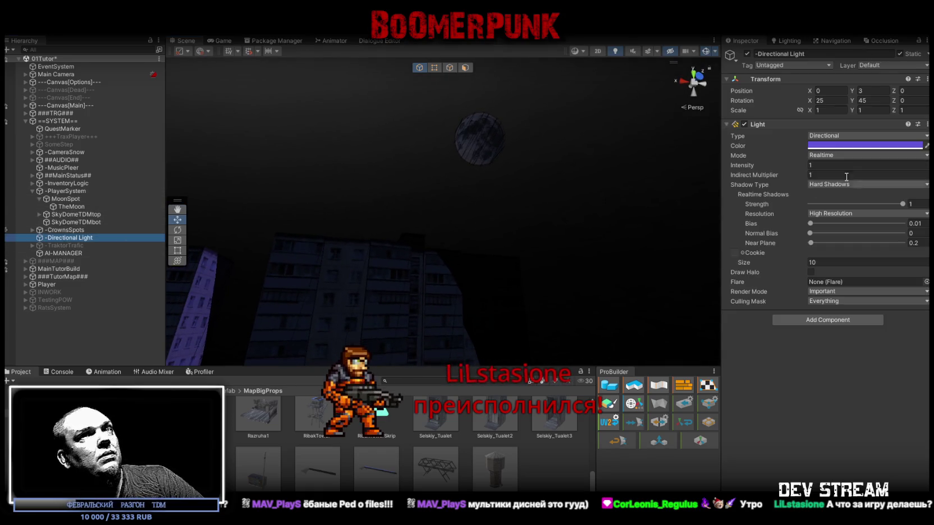
pyautogui.write('35')
# Set the Directional Light's X rotation to 35 and save the scene
pyautogui.press('Return')
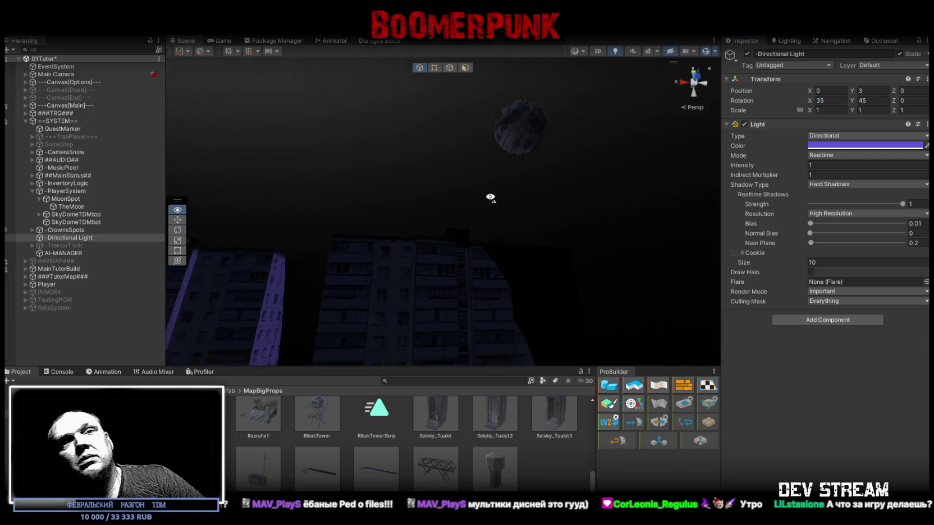
pyautogui.press('f')
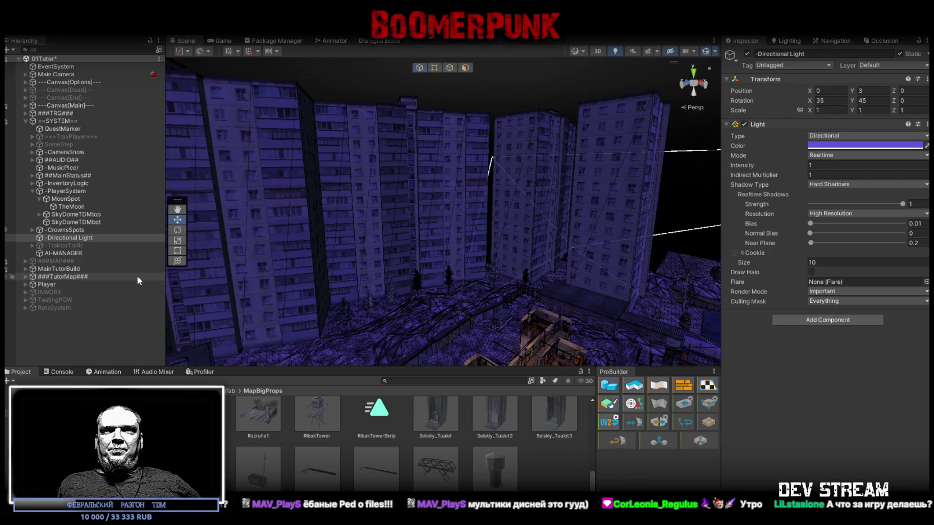
pyautogui.moveTo(305, 234)
pyautogui.mouseDown()
pyautogui.moveTo(692, 308)
pyautogui.moveTo(562, 218)
pyautogui.mouseUp()
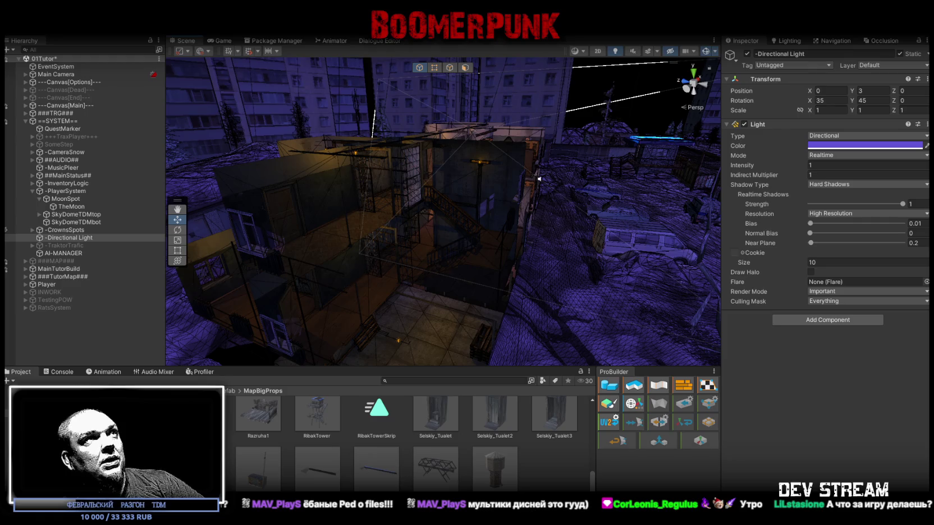
pyautogui.hotkey('ctrl', 's')
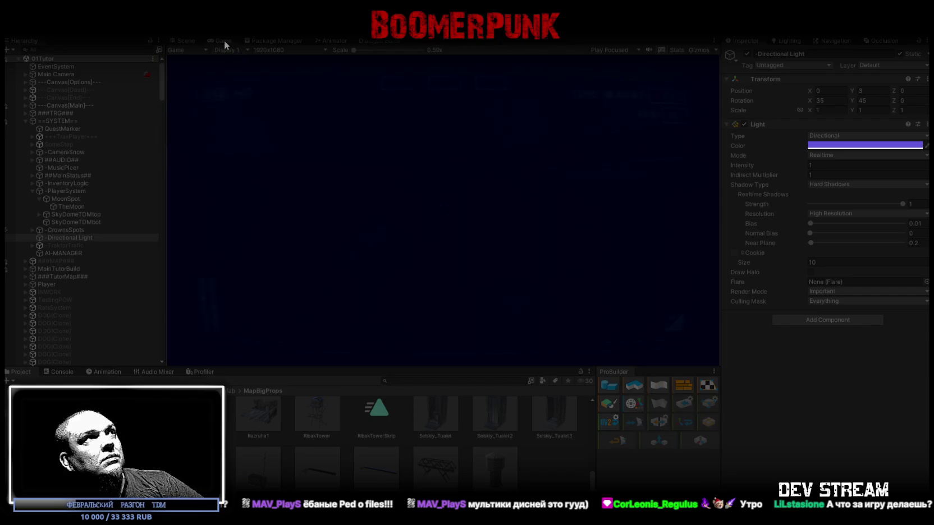
# Maximize the running game view and check the BAG inventory page in the in-game menu
pyautogui.doubleClick(223, 41)
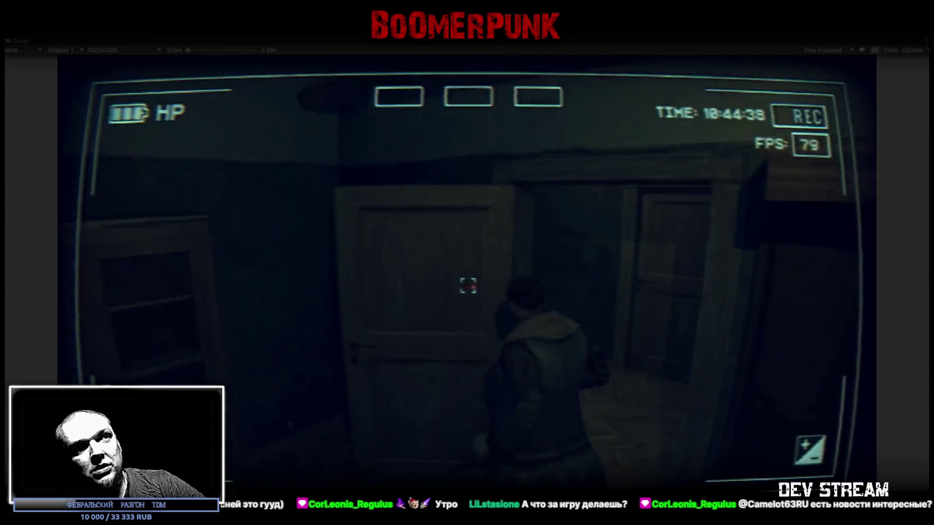
pyautogui.press('Escape')
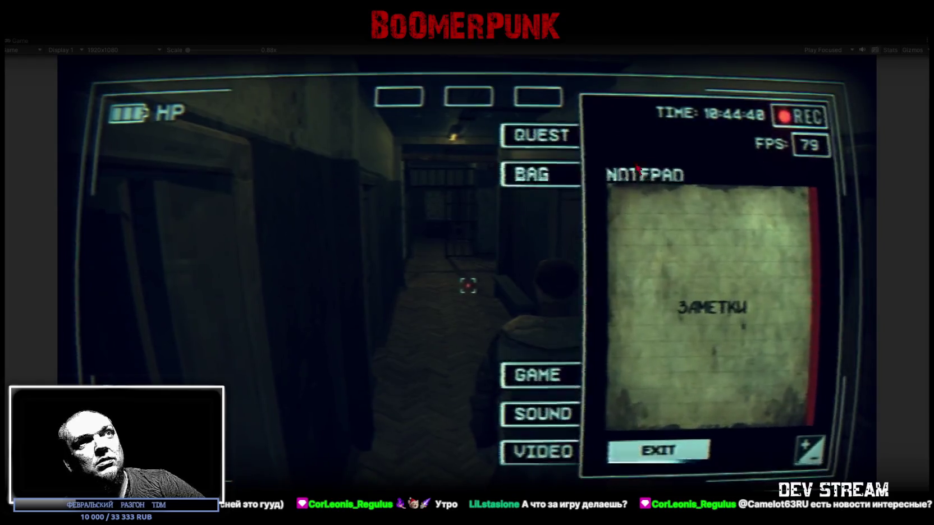
pyautogui.click(525, 171)
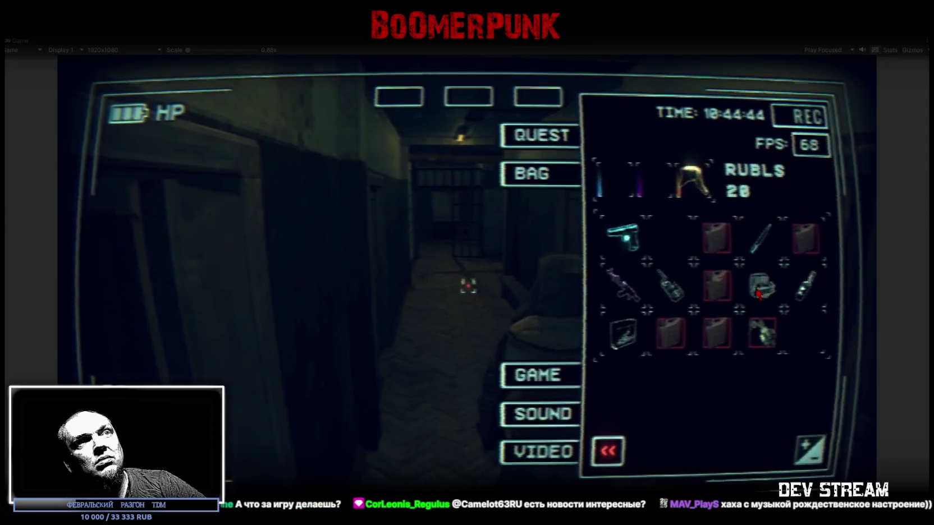
pyautogui.press('Escape')
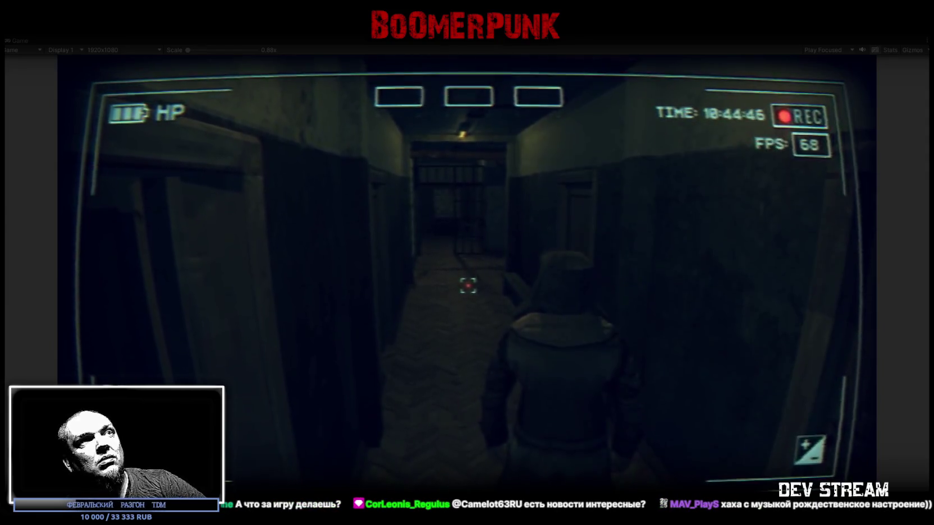
# Walk down the corridor into the window room, then through the barred room into the long corridor
pyautogui.press('w')
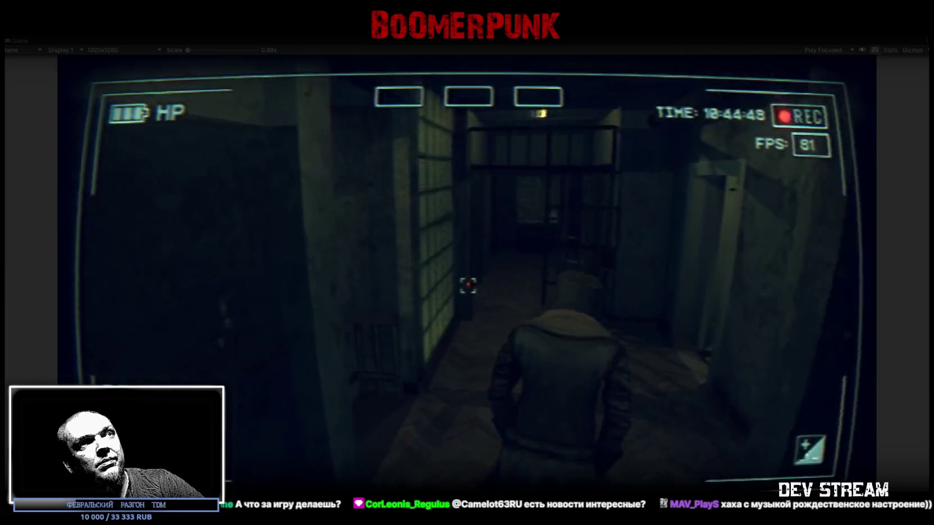
pyautogui.press('w')
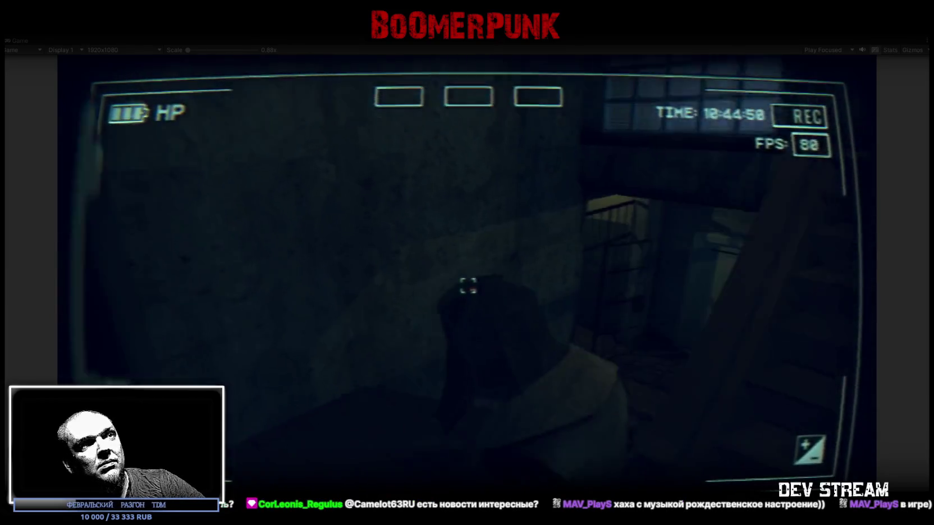
pyautogui.press('w')
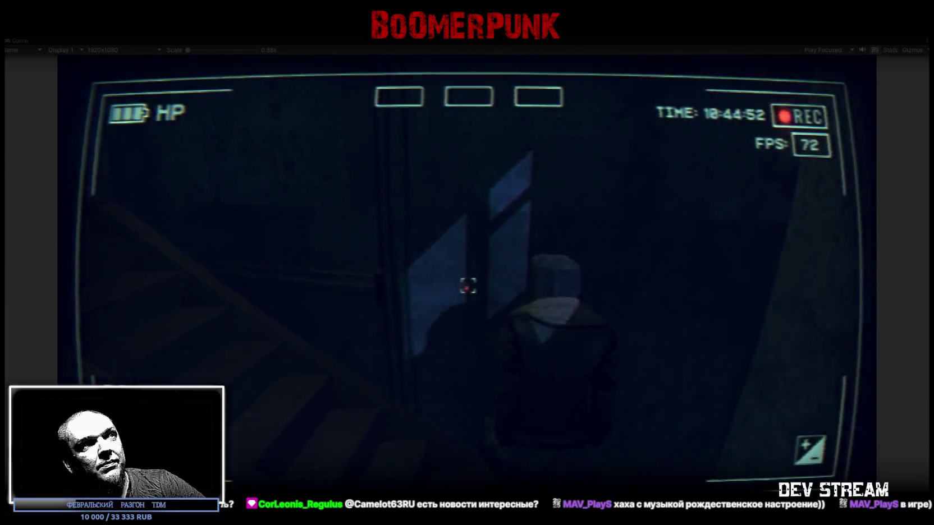
pyautogui.press('w')
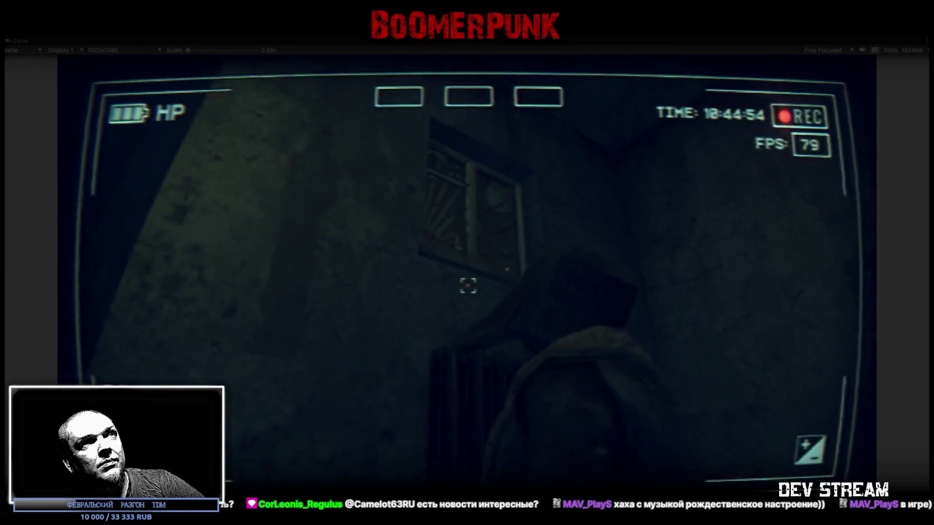
pyautogui.press('w')
pyautogui.press('w')
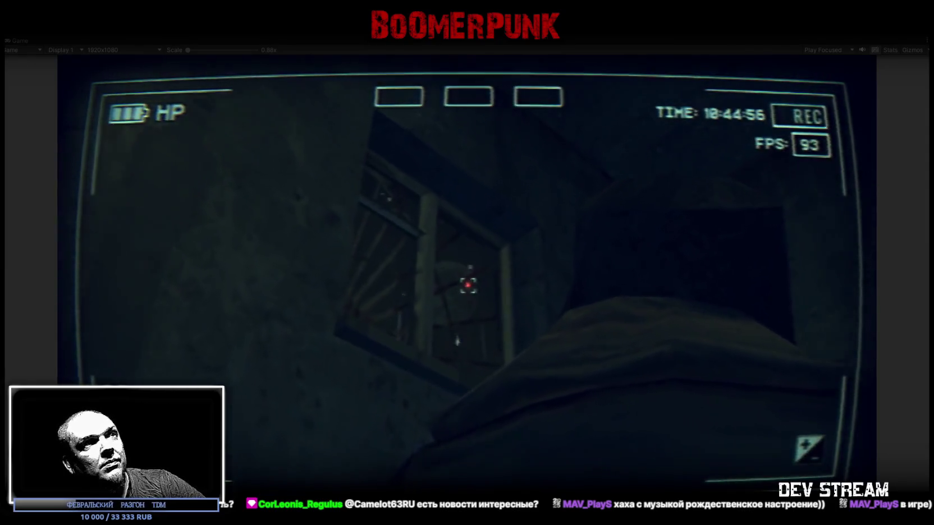
pyautogui.press('w')
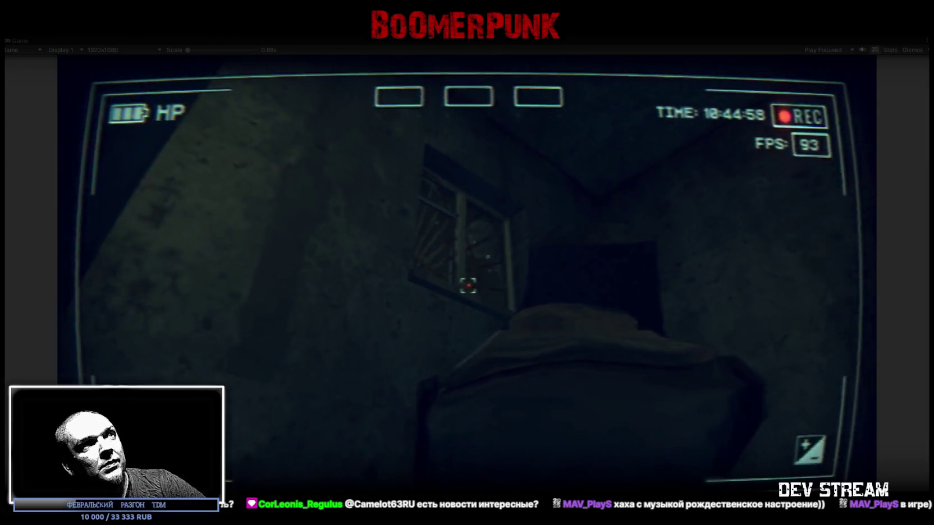
pyautogui.press('w')
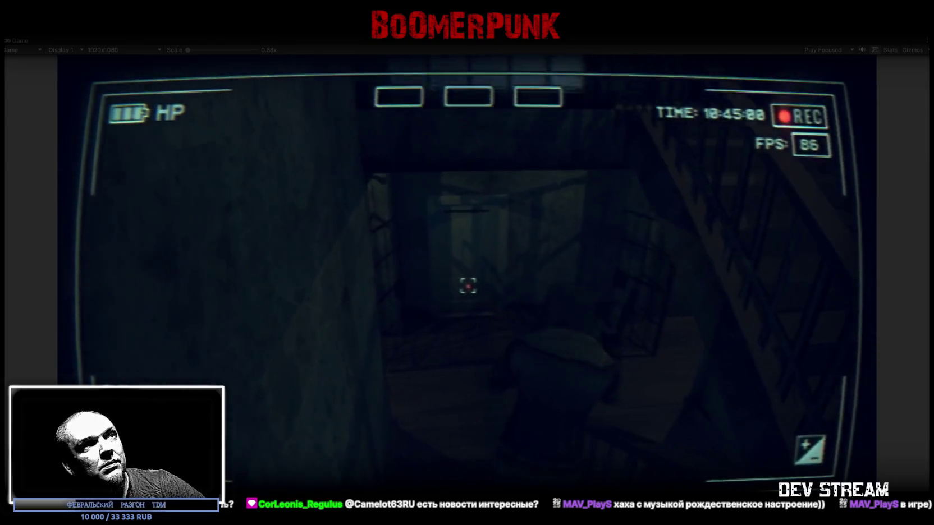
pyautogui.press('w')
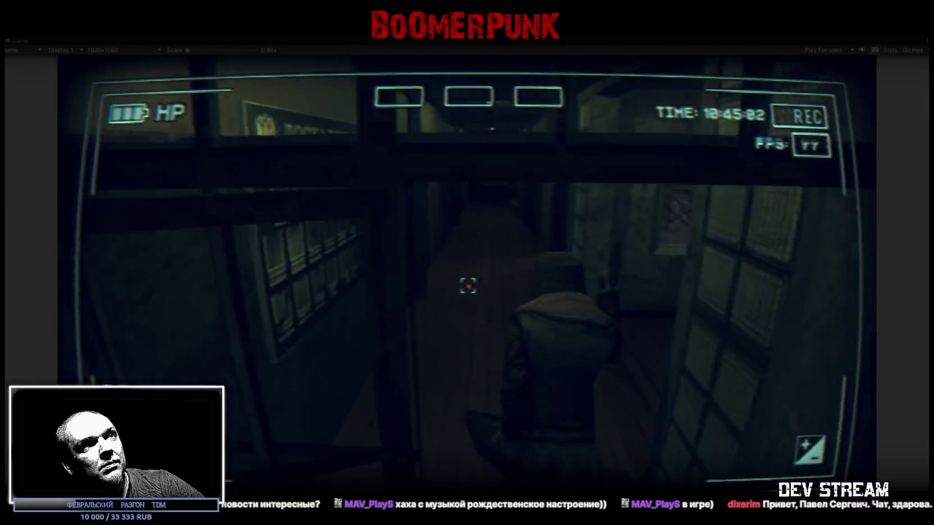
pyautogui.press('w')
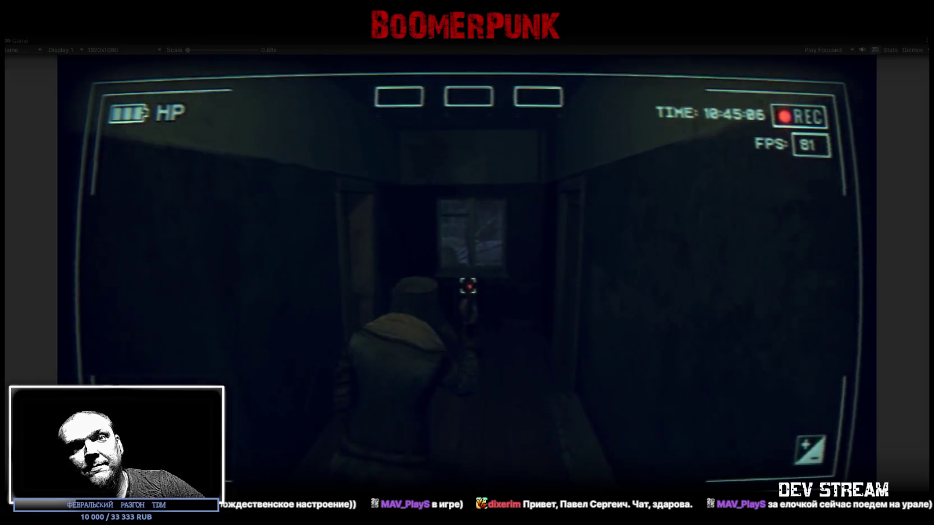
# Step out into the snowy yard by the garages, then return inside through the barred doorway to the wooden stalls
pyautogui.press('w')
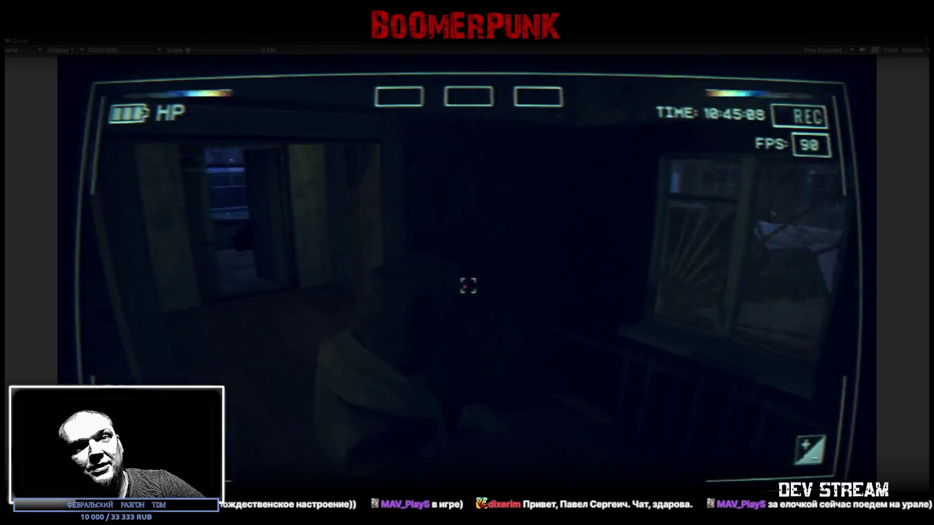
pyautogui.press('w')
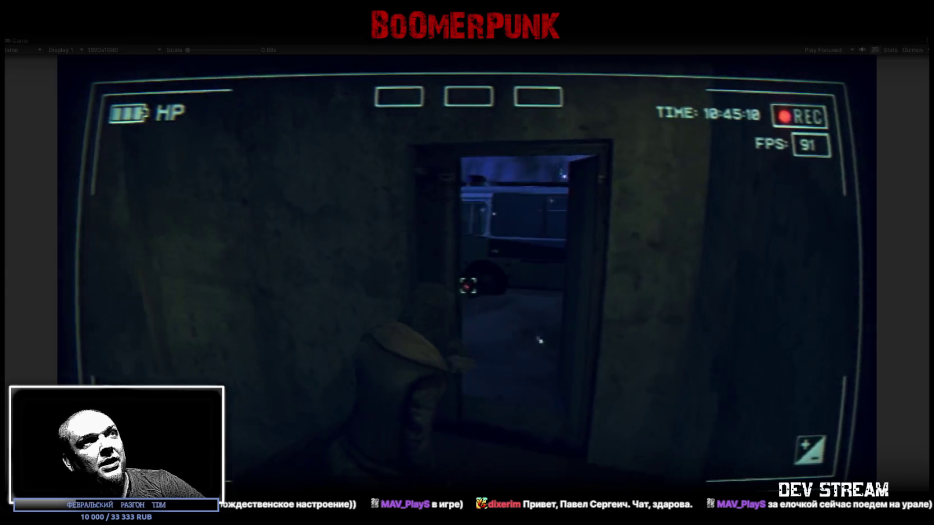
pyautogui.press('w')
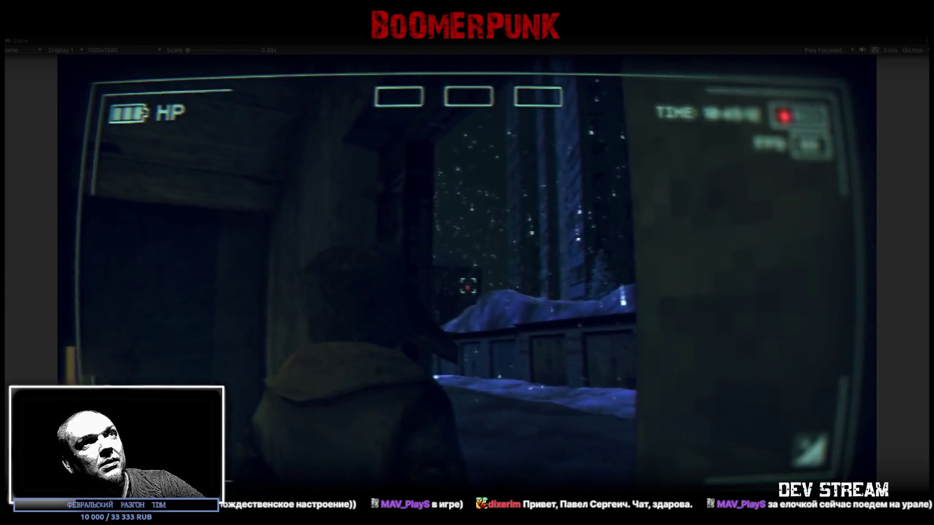
pyautogui.press('w')
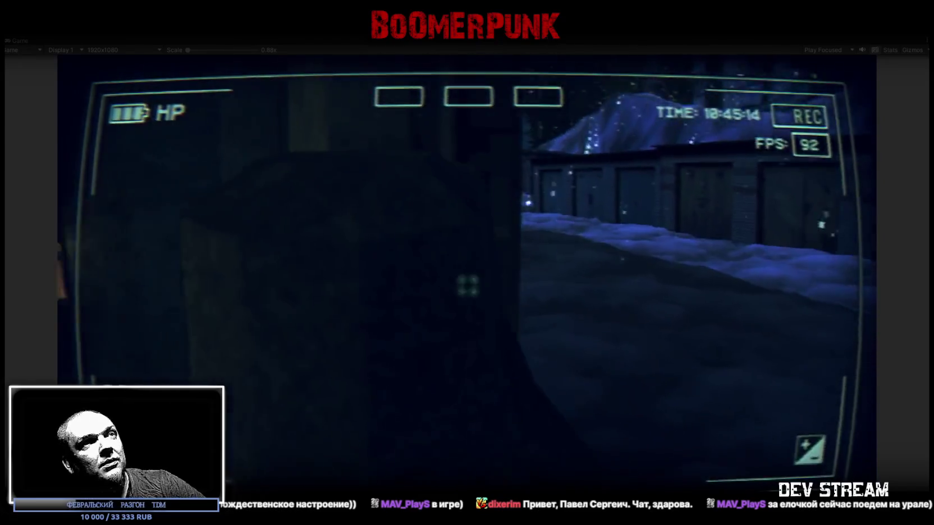
pyautogui.press('w')
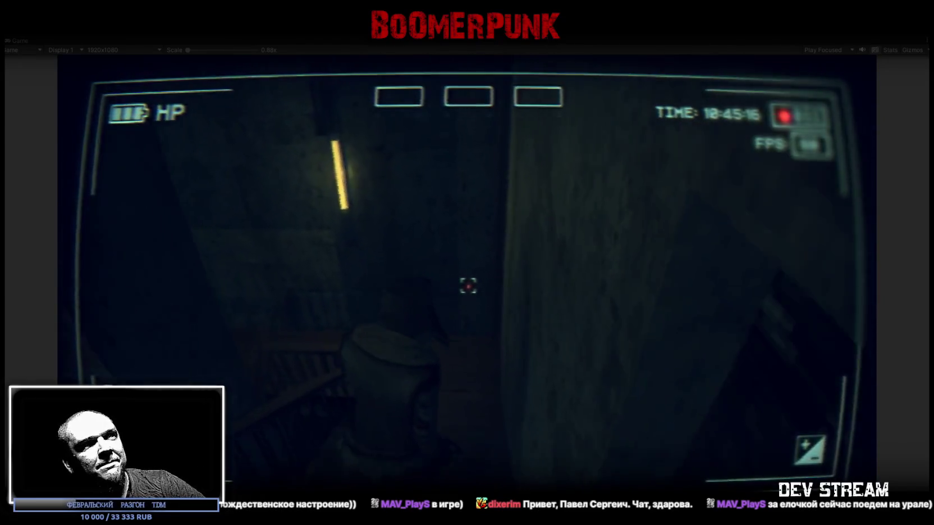
pyautogui.press('w')
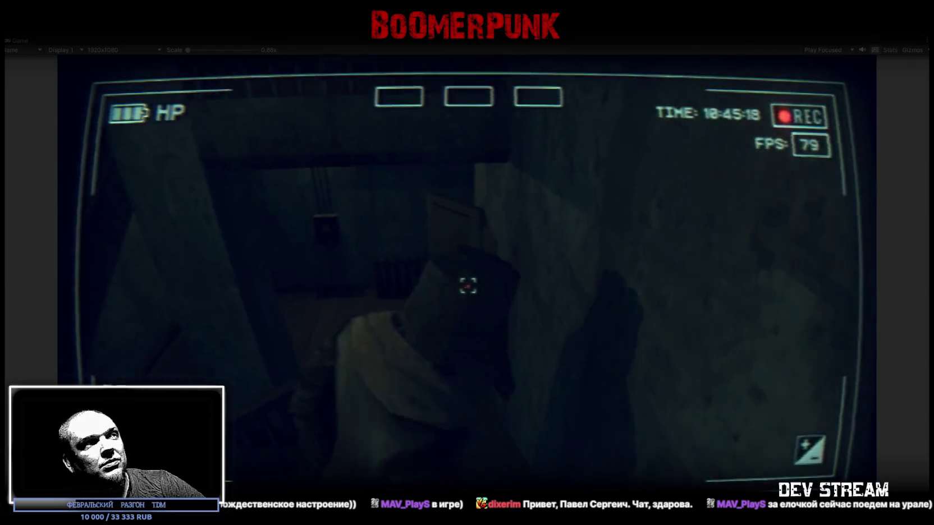
pyautogui.press('w')
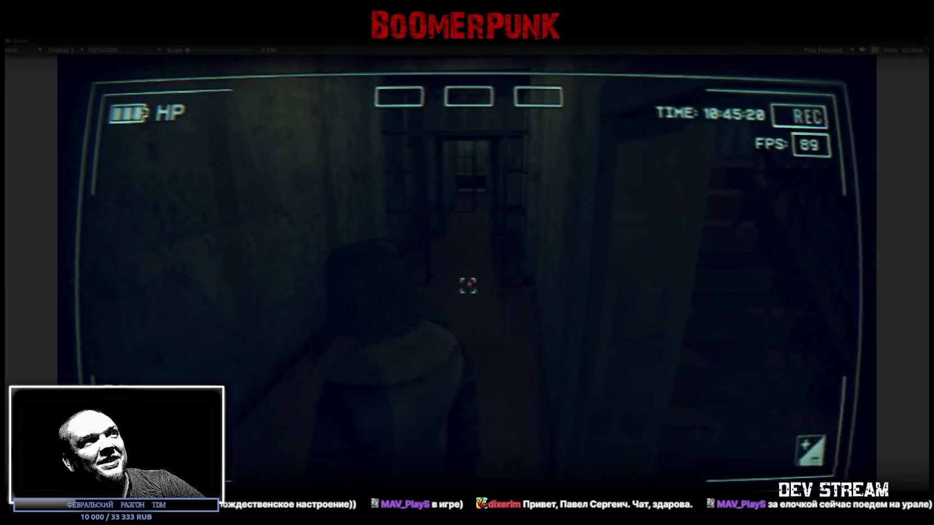
pyautogui.press('w')
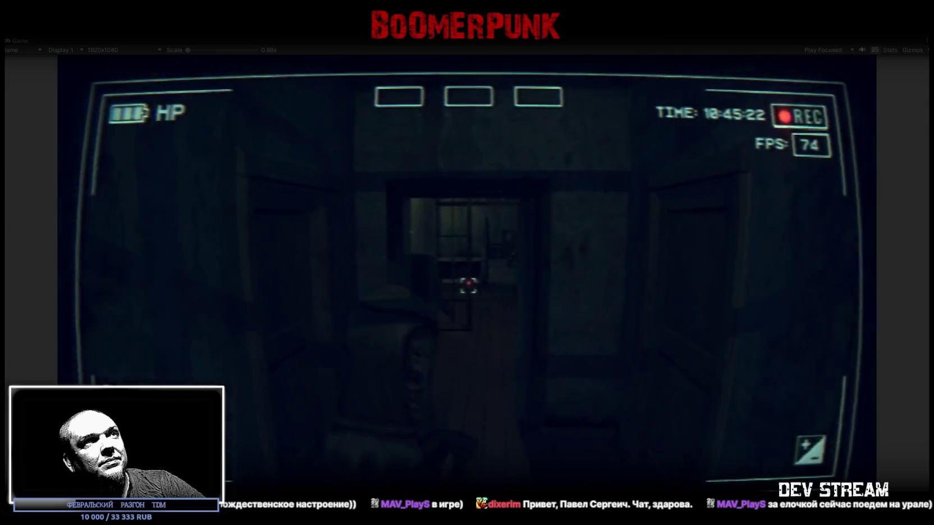
pyautogui.press('w')
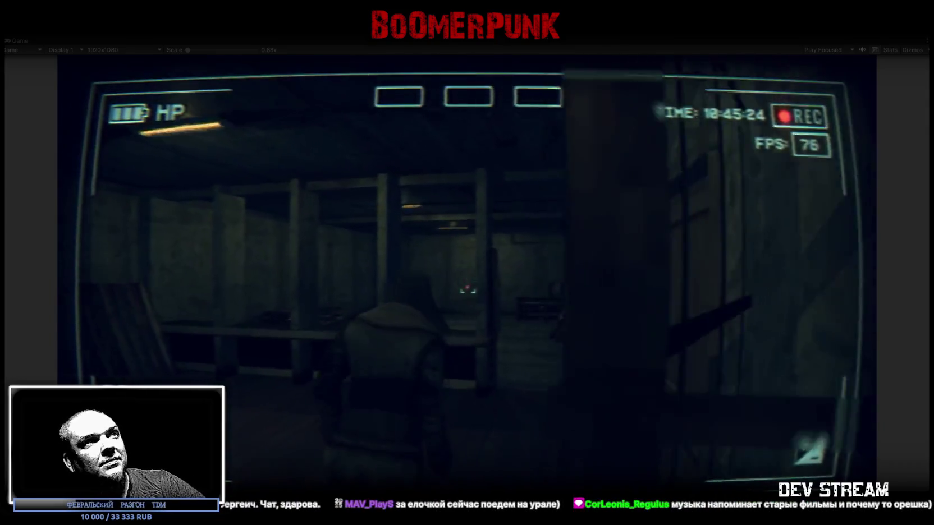
pyautogui.press('w')
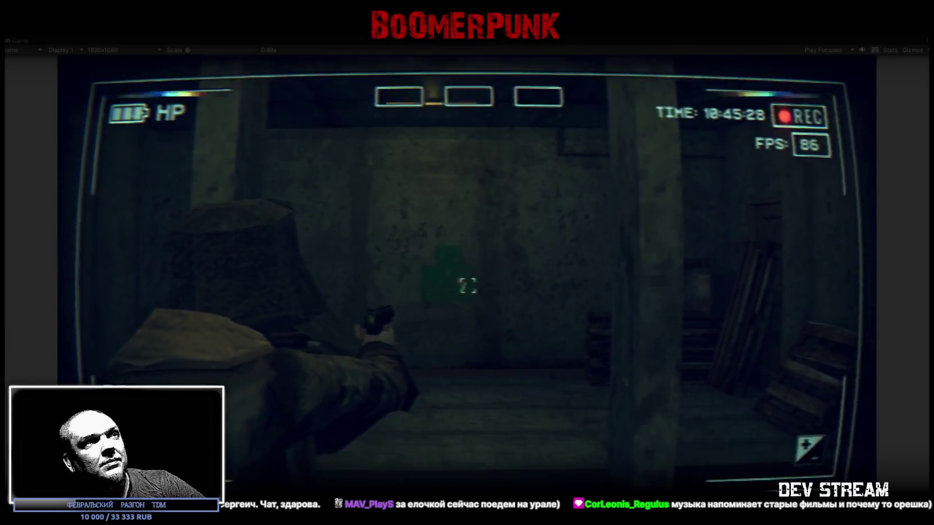
# Fire the pistol and walk past the lockers, toilet stalls and bench room to the barred gate, then open the inventory
pyautogui.click(467, 285)
pyautogui.press('w')
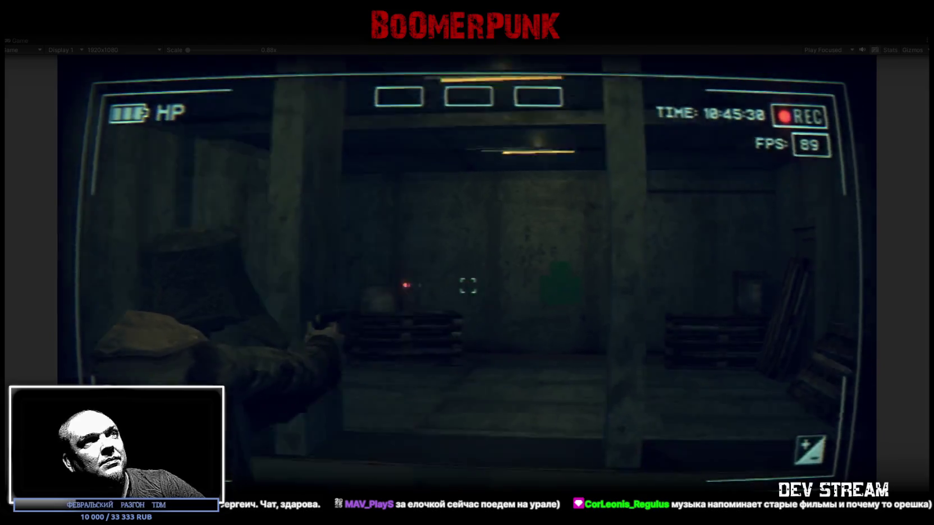
pyautogui.press('w')
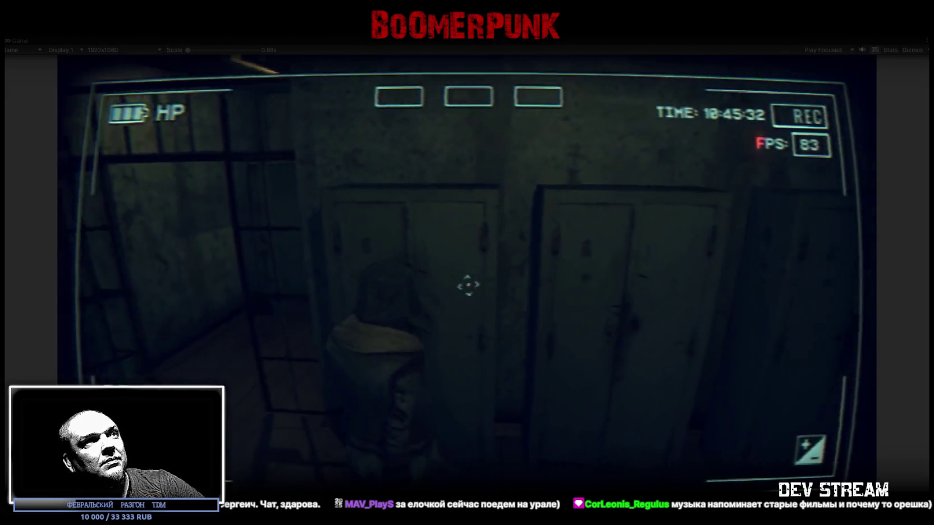
pyautogui.press('w')
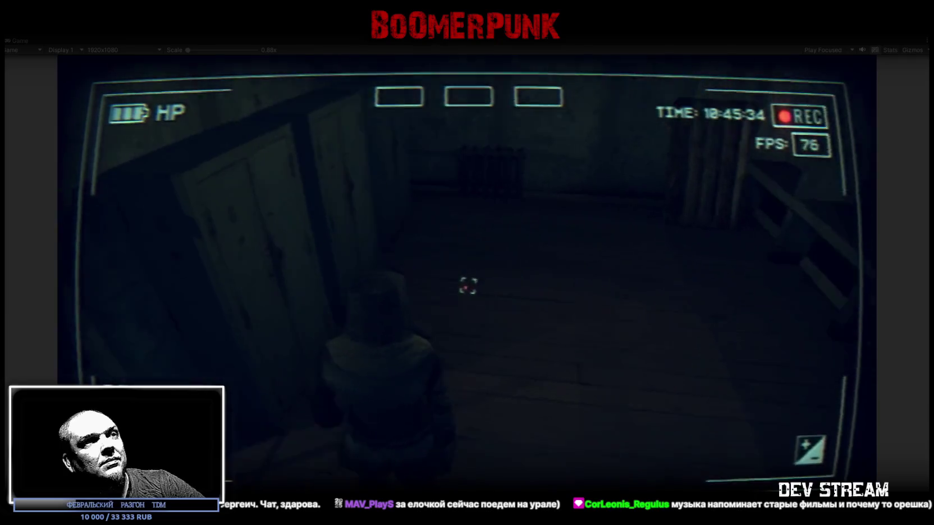
pyautogui.press('w')
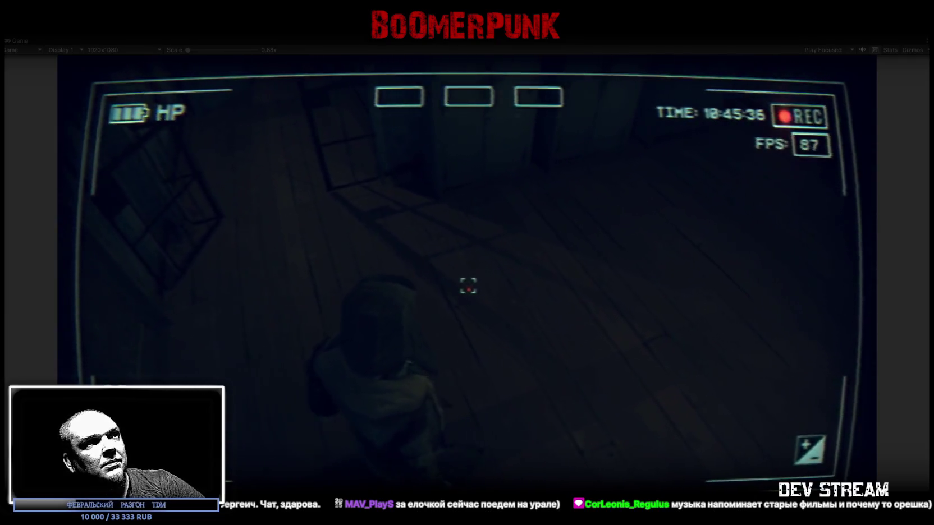
pyautogui.press('w')
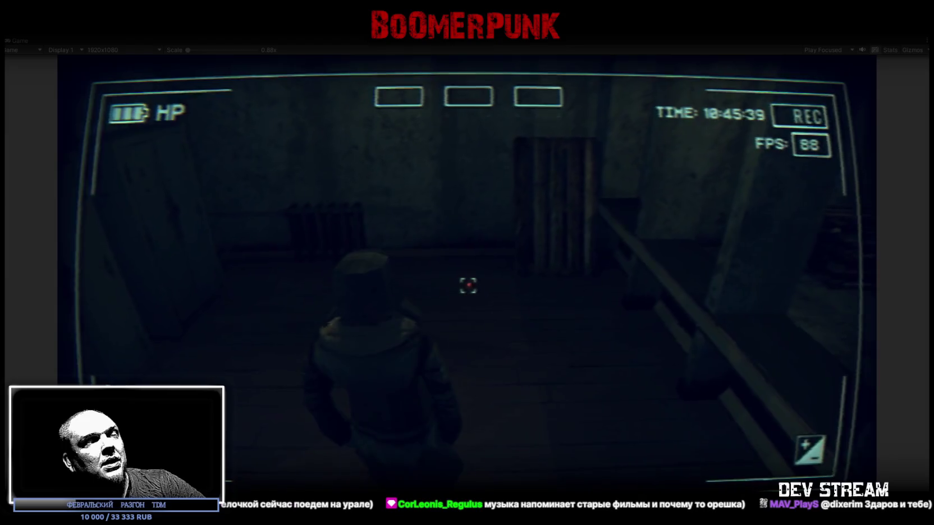
pyautogui.press('w')
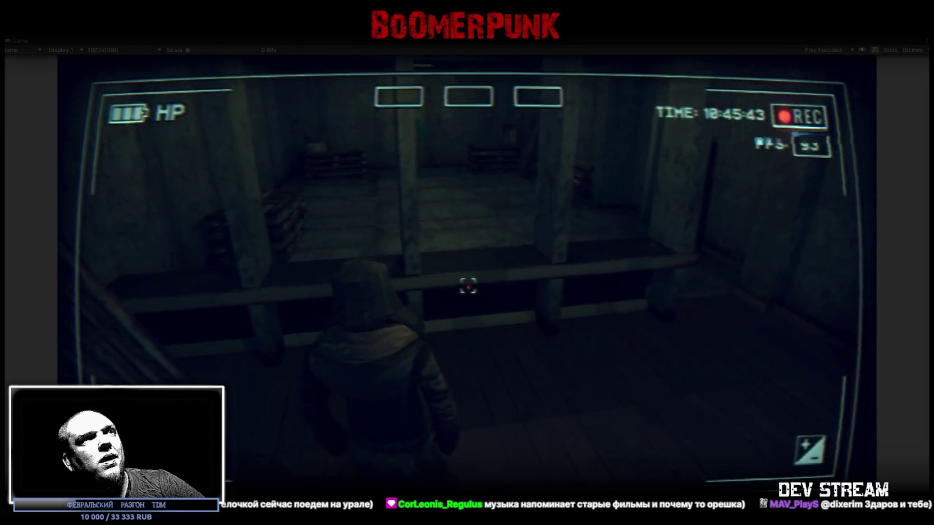
pyautogui.press('w')
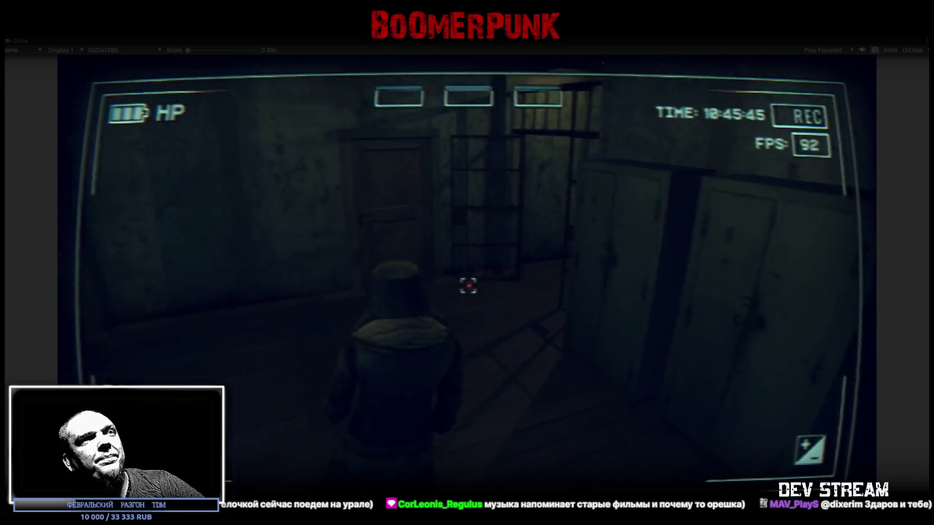
pyautogui.press('Tab')
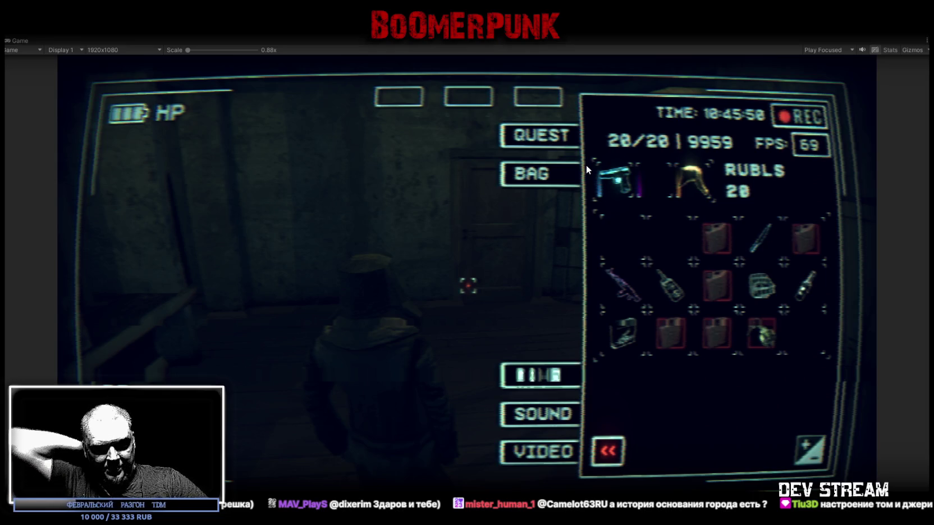
# Exit Play mode with Ctrl+P to return to editing the scene
pyautogui.hotkey('ctrl', 'p')
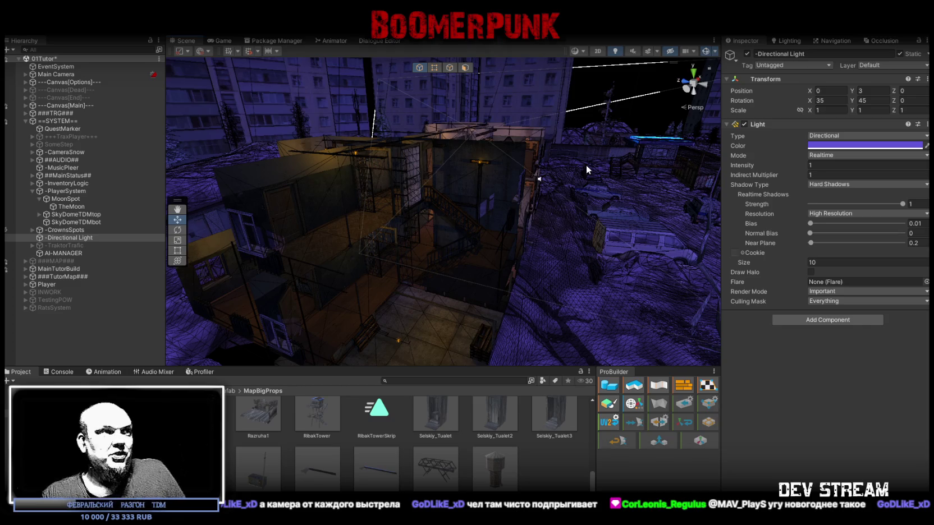
pyautogui.click(66, 371)
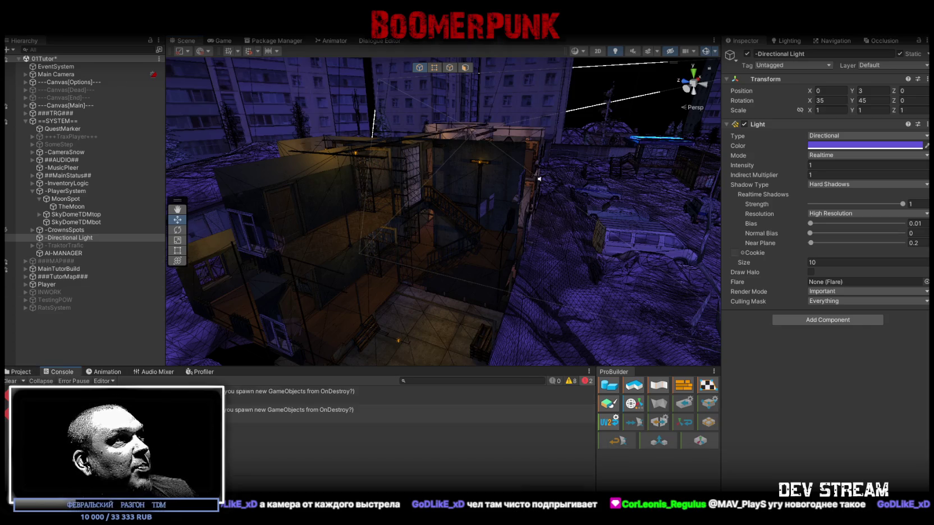
pyautogui.click(21, 373)
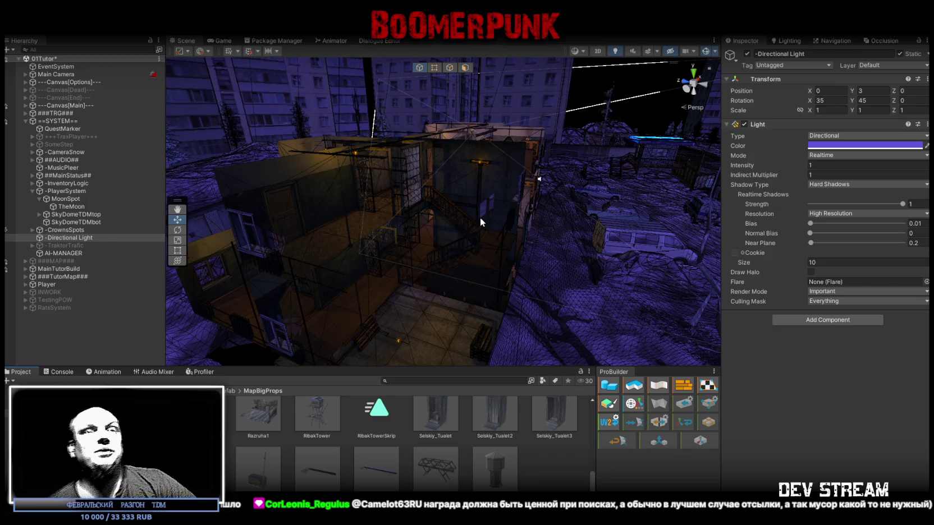
# Fly the Scene view camera into the building, along the dim corridor, and turn it to face the doorway
pyautogui.moveTo(480, 222)
pyautogui.mouseDown()
pyautogui.moveTo(414, 210)
pyautogui.moveTo(552, 215)
pyautogui.moveTo(509, 192)
pyautogui.moveTo(308, 213)
pyautogui.moveTo(314, 205)
pyautogui.moveTo(283, 182)
pyautogui.moveTo(563, 208)
pyautogui.moveTo(515, 175)
pyautogui.mouseUp()
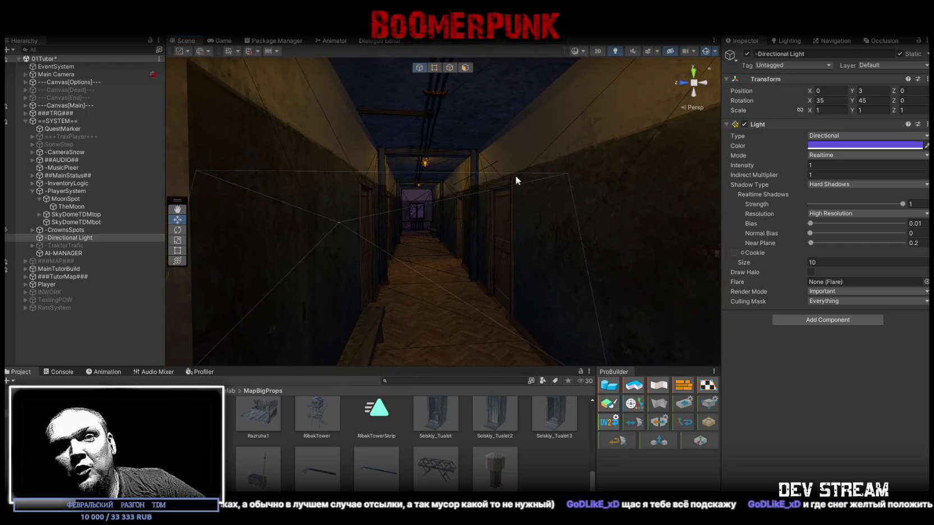
pyautogui.moveTo(534, 199); pyautogui.dragTo(527, 201)
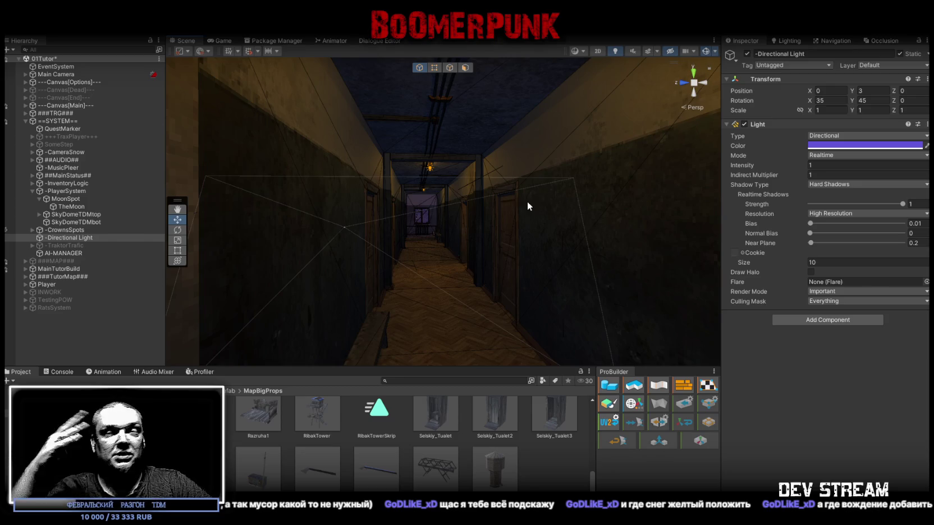
pyautogui.moveTo(531, 201)
pyautogui.mouseDown()
pyautogui.moveTo(500, 240)
pyautogui.moveTo(512, 242)
pyautogui.mouseUp()
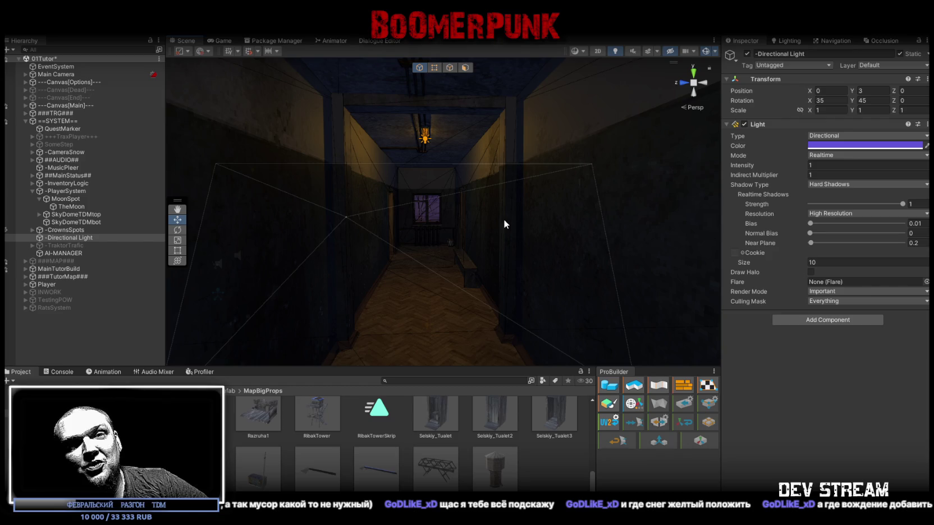
pyautogui.moveTo(502, 223)
pyautogui.mouseDown()
pyautogui.moveTo(444, 215)
pyautogui.moveTo(559, 229)
pyautogui.moveTo(601, 247)
pyautogui.mouseUp()
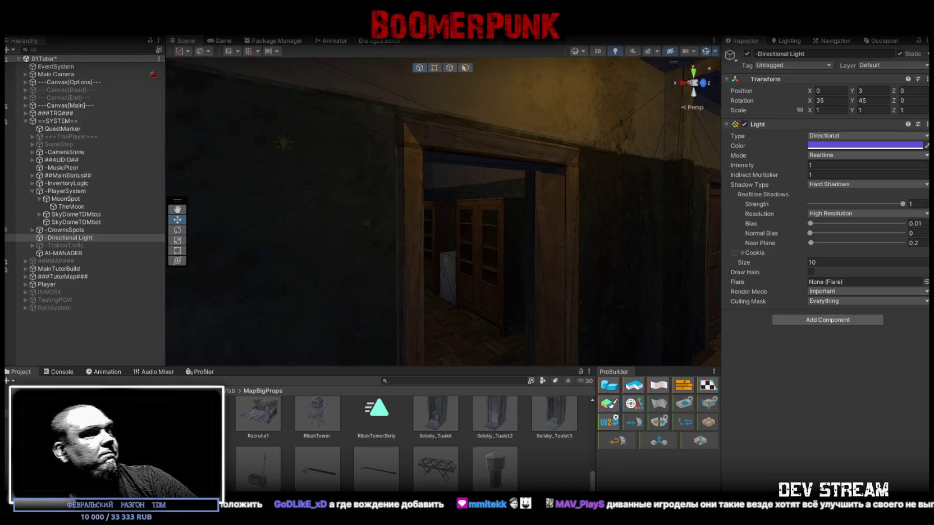
# Expand ###TRG###, collapse ==SYSTEM==, then fly through the doorway into the room and back
pyautogui.click(25, 113)
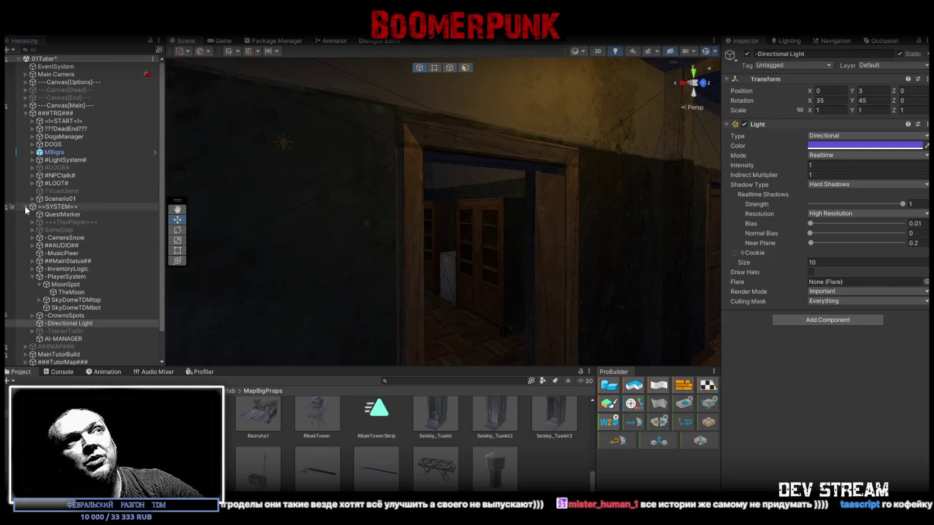
pyautogui.click(25, 206)
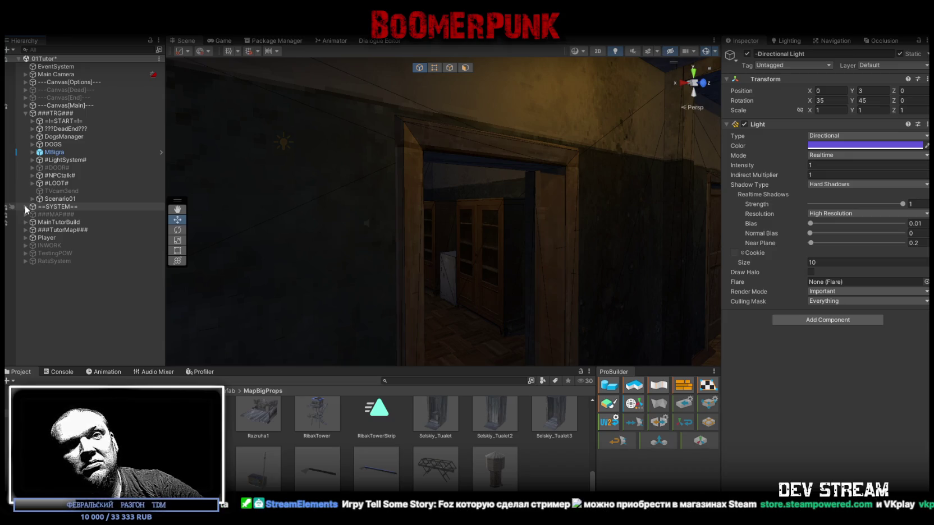
pyautogui.rightClick(437, 175)
pyautogui.press('w')
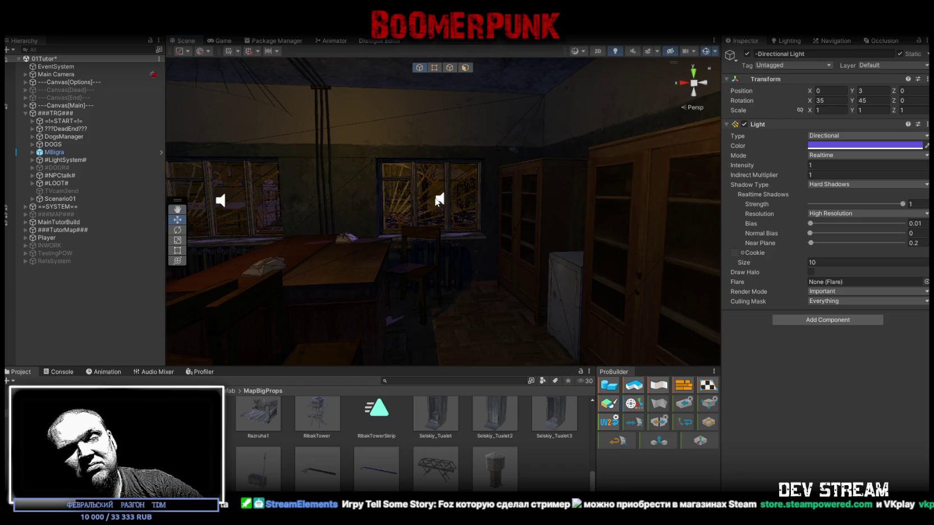
pyautogui.rightClick(393, 192)
pyautogui.press('s')
pyautogui.press('s')
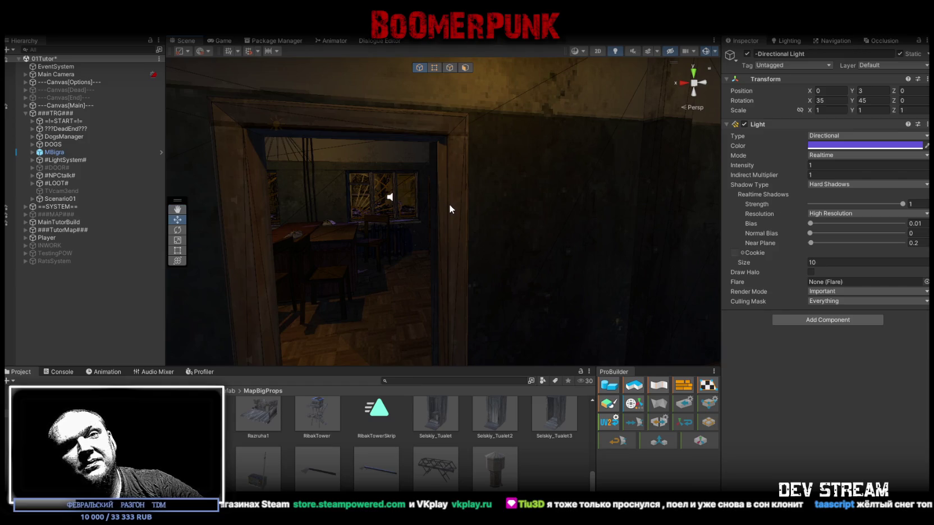
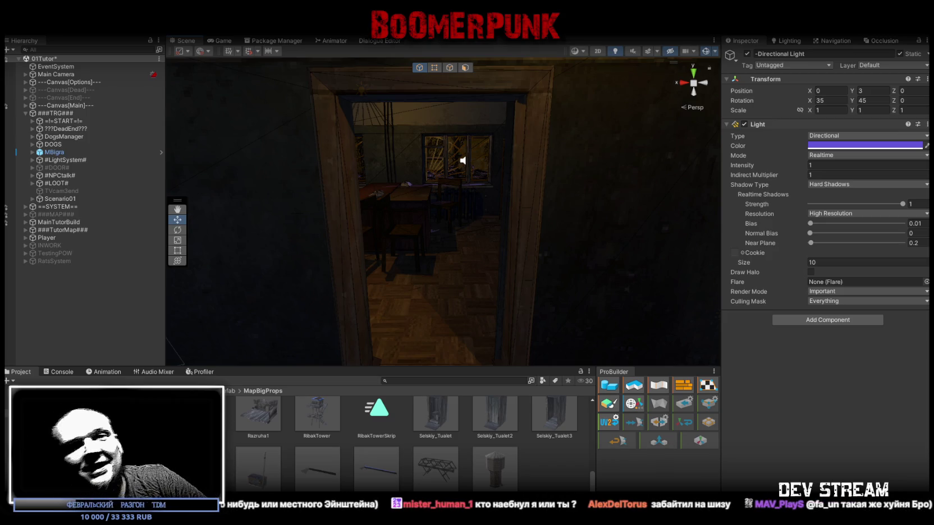
# Duplicate the Militia tx_svet plate and drag the copy tx_svet (4) out of the Militia group
pyautogui.moveTo(548, 262); pyautogui.dragTo(517, 257)
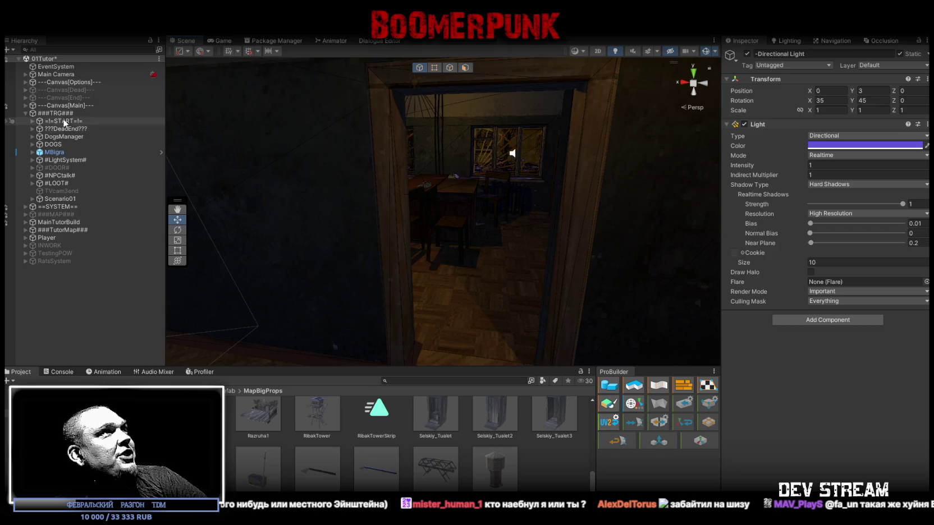
pyautogui.click(31, 160)
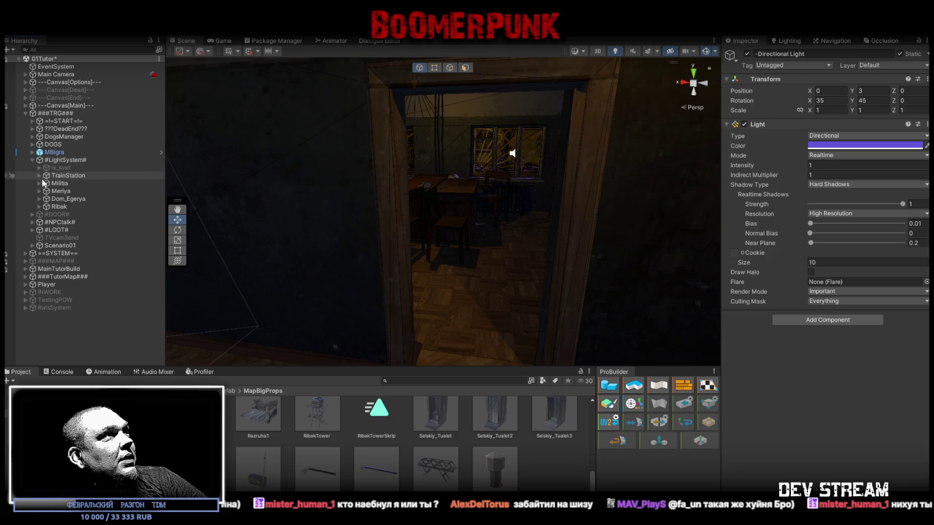
pyautogui.click(39, 183)
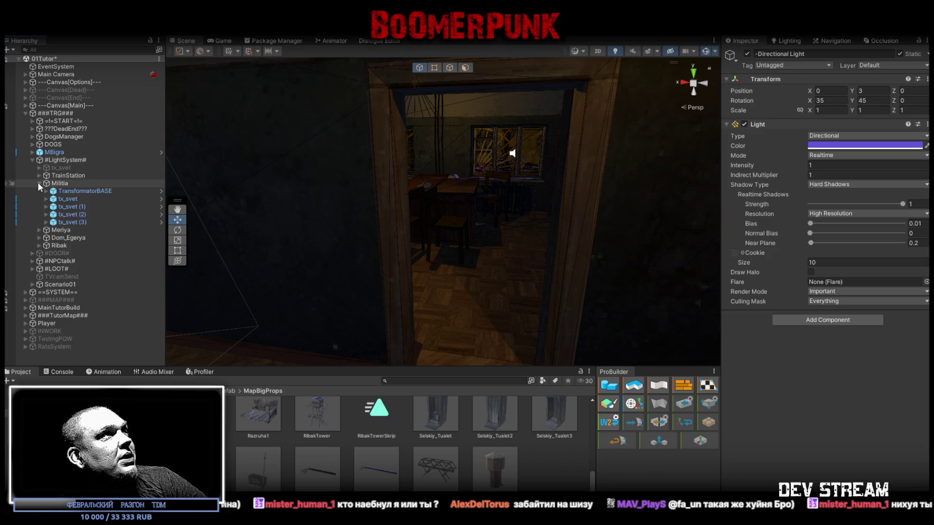
pyautogui.click(73, 198)
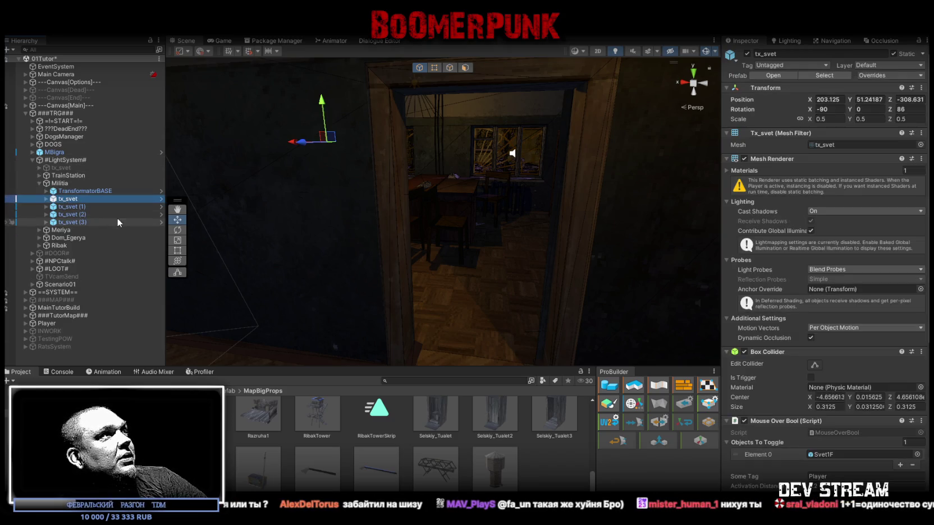
pyautogui.click(79, 222)
pyautogui.hotkey('ctrl', 'd')
pyautogui.moveTo(68, 231)
pyautogui.mouseDown()
pyautogui.moveTo(68, 316)
pyautogui.moveTo(59, 323)
pyautogui.mouseUp()
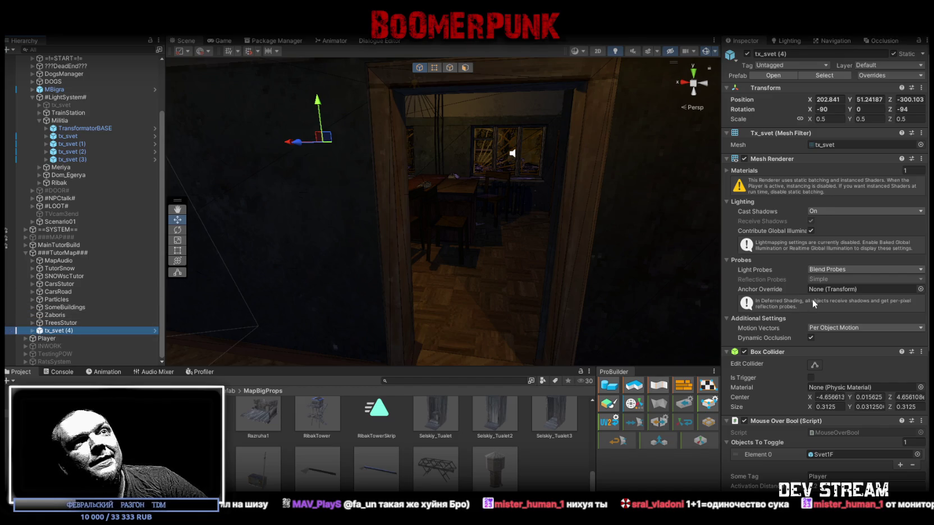
# Inspect tx_svet (4)'s off_vkulchat and Svet1F parts, then collapse it and expand MainTutorBuild
pyautogui.scroll(-3, 819, 276)
pyautogui.scroll(-4, 819, 274)
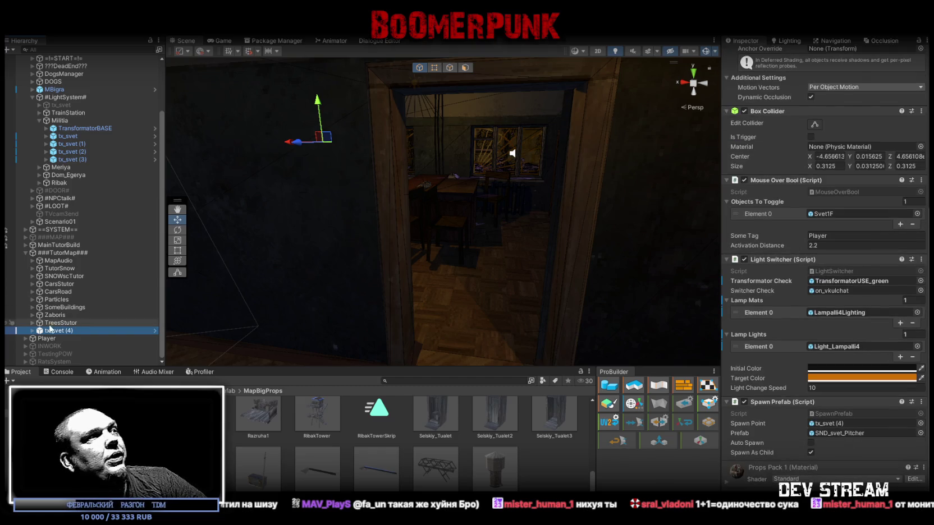
pyautogui.click(33, 331)
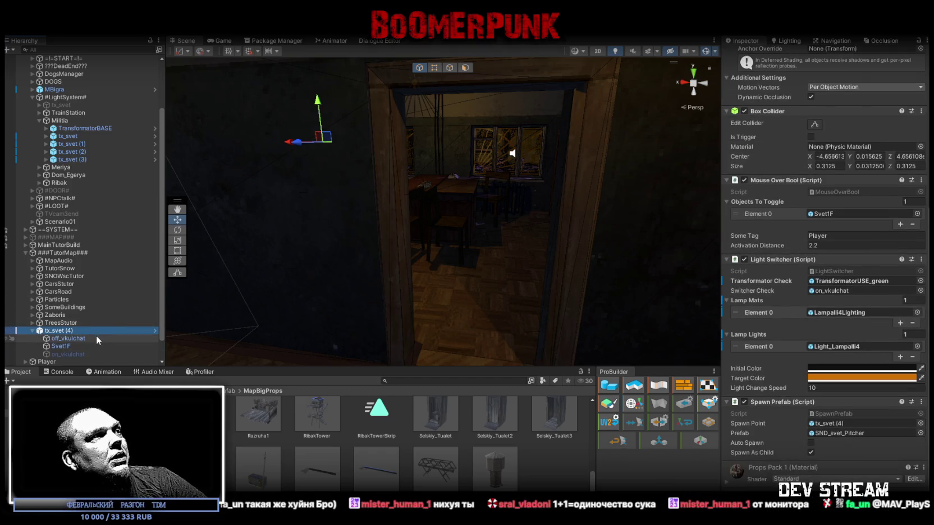
pyautogui.click(72, 338)
pyautogui.click(60, 347)
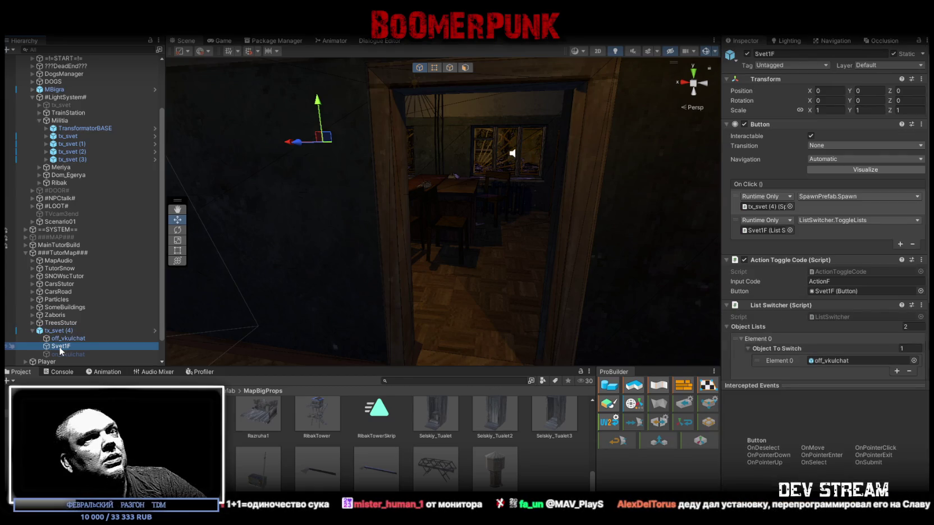
pyautogui.scroll(-5, 854, 205)
pyautogui.scroll(3, 853, 206)
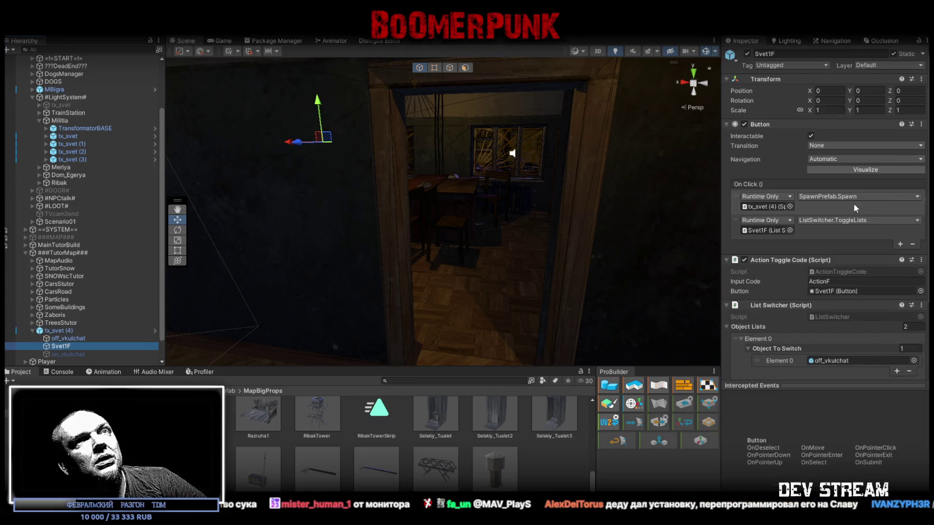
pyautogui.click(84, 331)
pyautogui.click(32, 331)
pyautogui.moveTo(391, 252)
pyautogui.mouseDown()
pyautogui.moveTo(229, 230)
pyautogui.moveTo(346, 285)
pyautogui.moveTo(471, 271)
pyautogui.moveTo(392, 235)
pyautogui.moveTo(367, 247)
pyautogui.mouseUp()
pyautogui.click(26, 244)
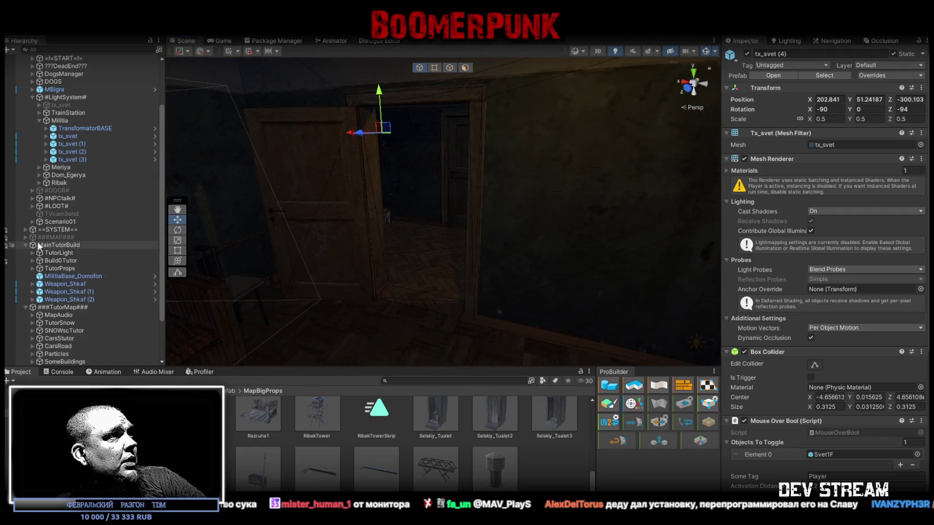
# Create an empty object as TutorLight's first child and name it LightSwitcher
pyautogui.click(32, 253)
pyautogui.rightClick(56, 254)
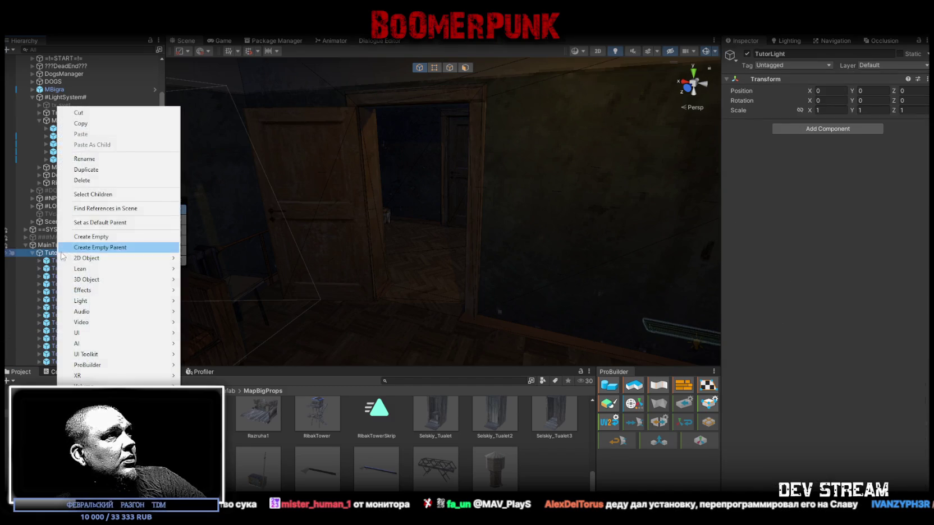
pyautogui.click(92, 236)
pyautogui.click(72, 353)
pyautogui.moveTo(71, 359); pyautogui.dragTo(73, 172)
pyautogui.click(73, 174)
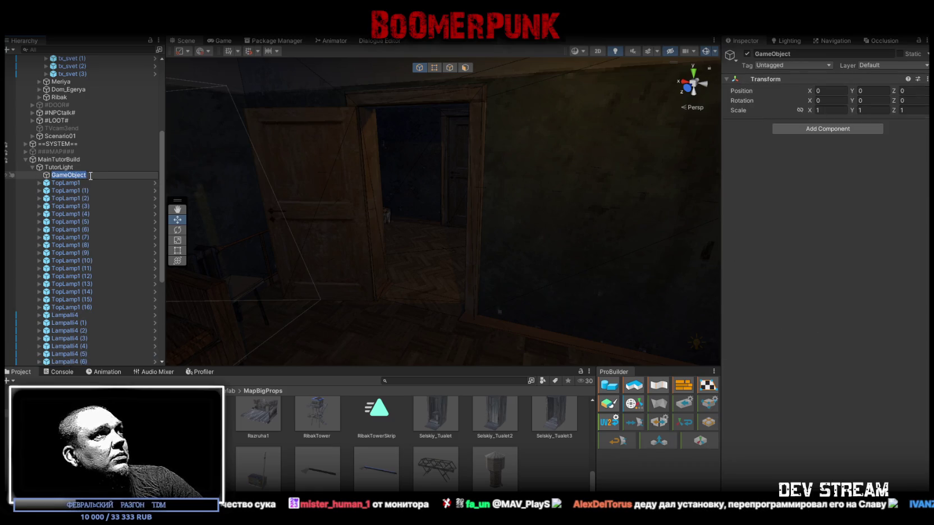
pyautogui.write('Дш')
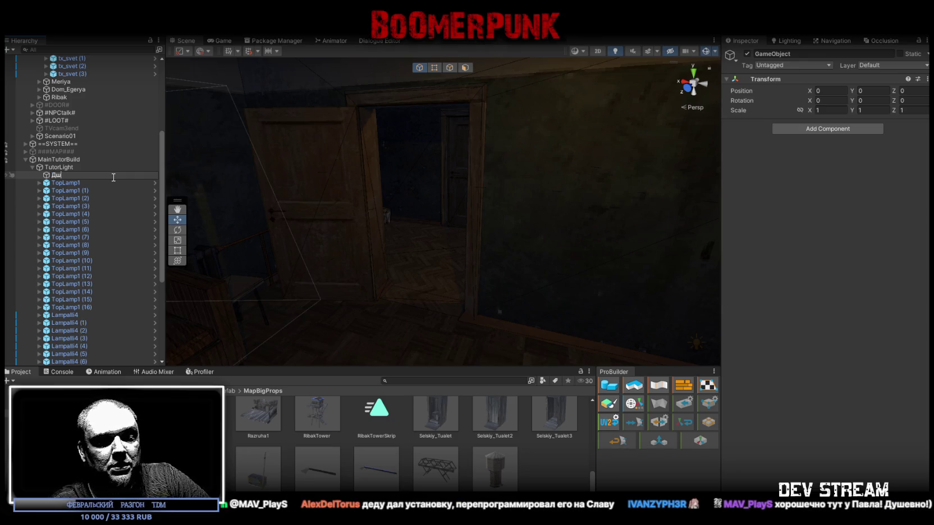
pyautogui.write('преыщшесру')
pyautogui.press('BackSpace')
pyautogui.press('BackSpace')
pyautogui.press('BackSpace')
pyautogui.write('Light')
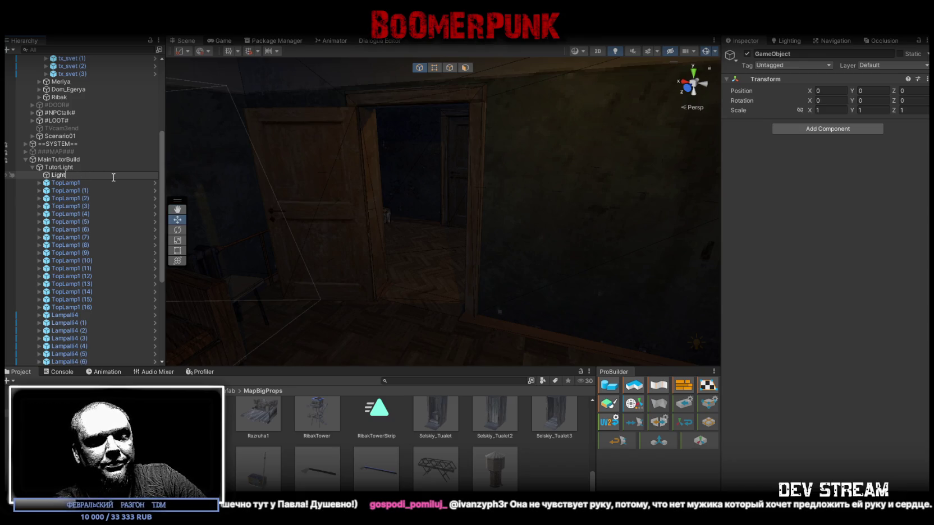
pyautogui.write('cher')
pyautogui.press('Return')
# Put tx_svet (4) inside LightSwitcher and mark LightSwitcher and its children Static
pyautogui.scroll(-5, 141, 244)
pyautogui.moveTo(59, 330)
pyautogui.mouseDown()
pyautogui.moveTo(65, 58)
pyautogui.moveTo(75, 118)
pyautogui.mouseUp()
pyautogui.click(75, 119)
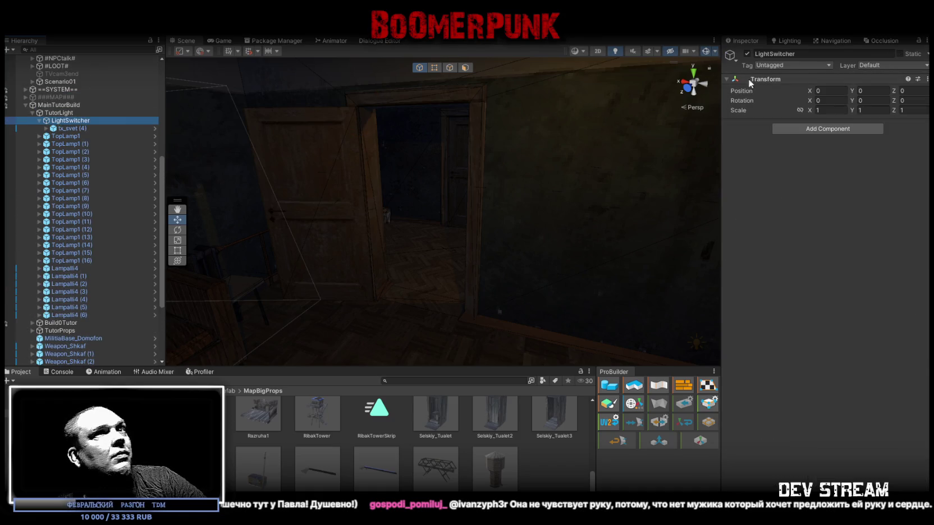
pyautogui.click(900, 53)
pyautogui.click(482, 287)
# Check tx_svet (4)'s off_vkulchat and on_vkulchat parts, then reselect the plate in view
pyautogui.click(64, 128)
pyautogui.click(46, 128)
pyautogui.click(71, 136)
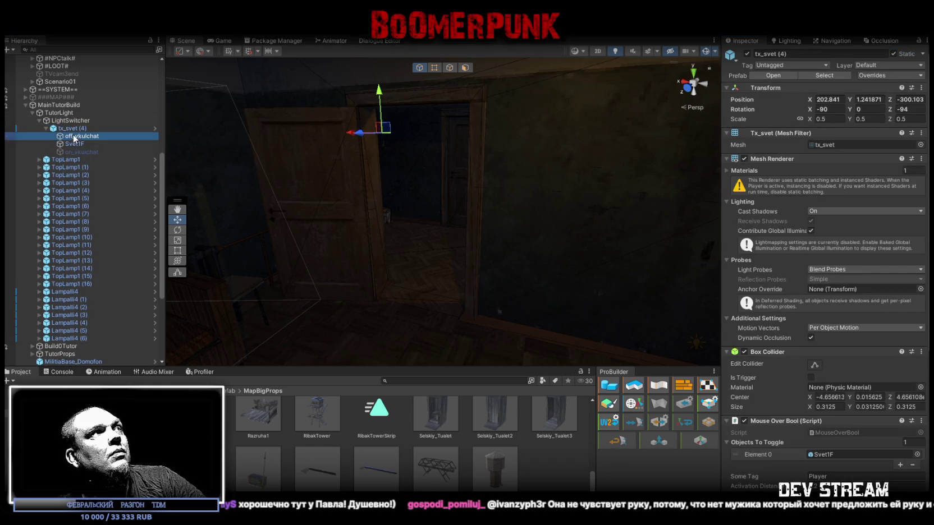
pyautogui.click(73, 152)
pyautogui.click(78, 136)
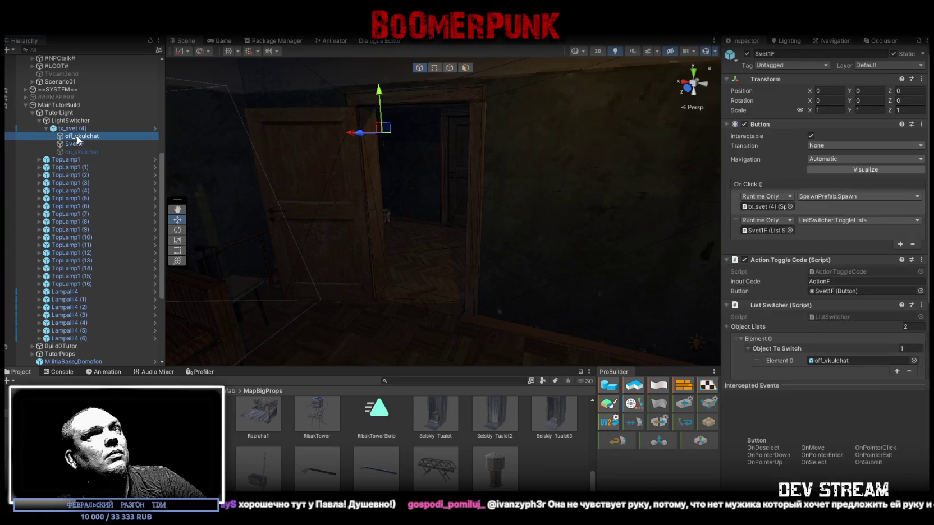
pyautogui.click(45, 128)
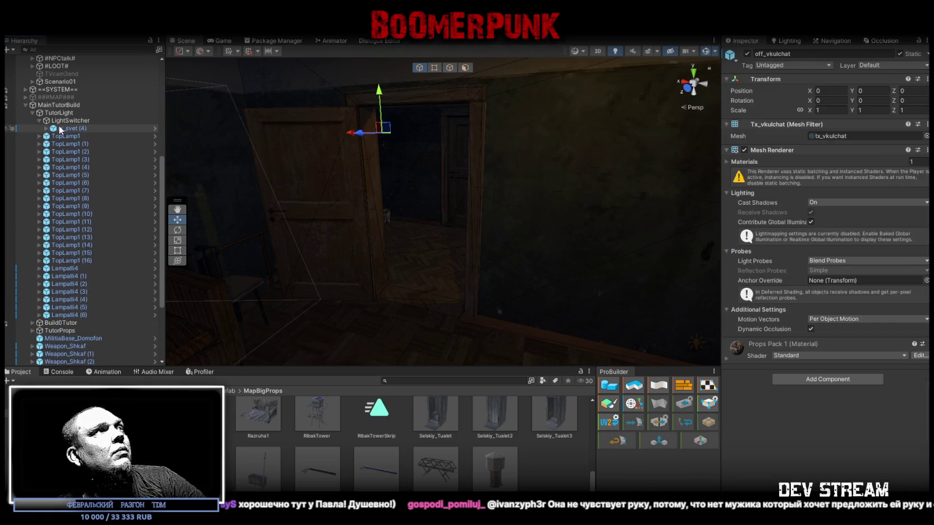
pyautogui.click(69, 127)
pyautogui.moveTo(371, 168)
pyautogui.mouseDown()
pyautogui.moveTo(414, 148)
pyautogui.moveTo(461, 156)
pyautogui.moveTo(386, 83)
pyautogui.moveTo(483, 284)
pyautogui.moveTo(481, 303)
pyautogui.moveTo(501, 312)
pyautogui.mouseUp()
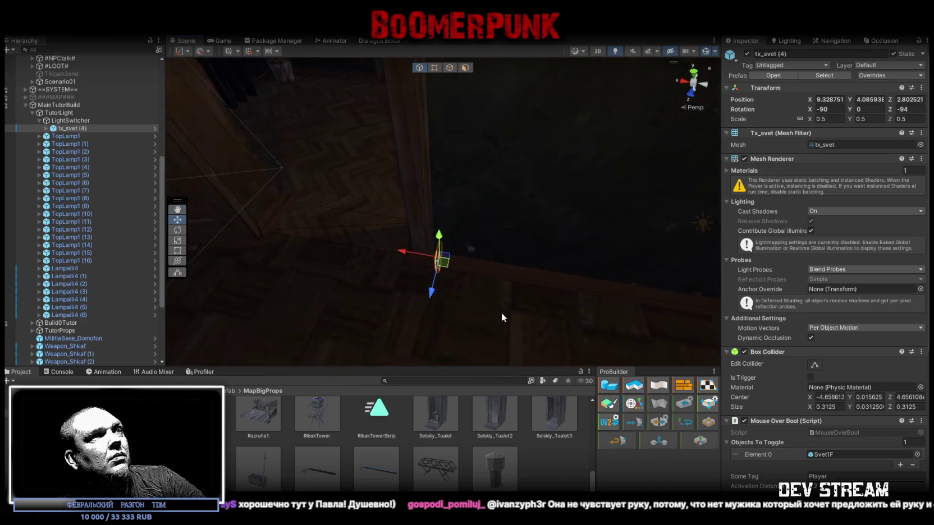
# Rotate the tx_svet (4) plate to a Z rotation of -180
pyautogui.press('e')
pyautogui.moveTo(477, 263)
pyautogui.mouseDown()
pyautogui.moveTo(565, 272)
pyautogui.moveTo(555, 276)
pyautogui.moveTo(535, 214)
pyautogui.mouseUp()
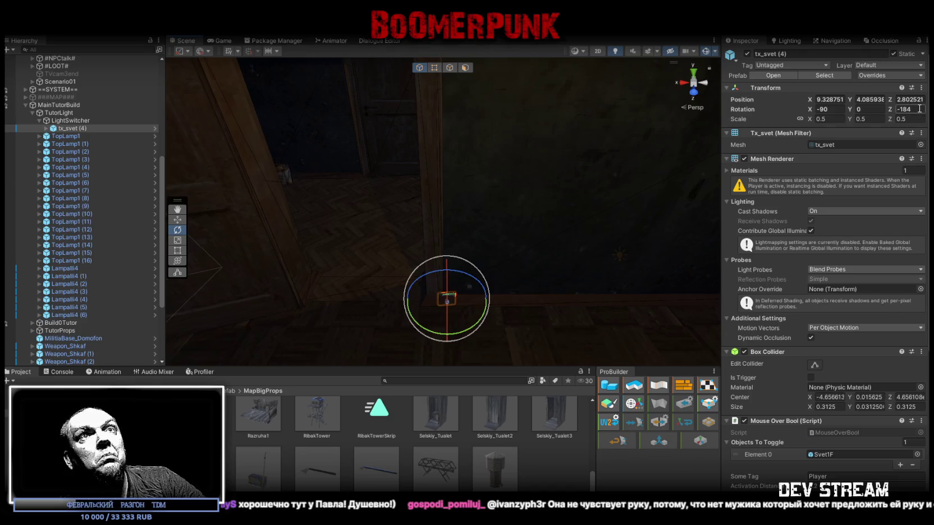
pyautogui.press('Return')
pyautogui.moveTo(566, 236)
pyautogui.mouseDown()
pyautogui.moveTo(524, 221)
pyautogui.moveTo(490, 230)
pyautogui.mouseUp()
# Raise the plate up the wall near the door to Position Y 5.8
pyautogui.press('w')
pyautogui.moveTo(420, 294)
pyautogui.mouseDown()
pyautogui.moveTo(478, 124)
pyautogui.moveTo(458, 85)
pyautogui.mouseUp()
pyautogui.press('f')
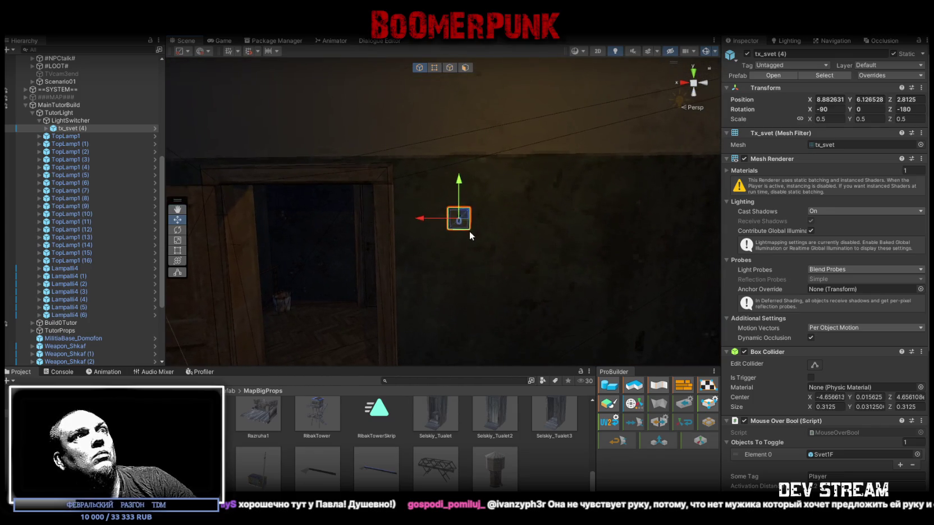
pyautogui.moveTo(462, 216); pyautogui.dragTo(470, 259)
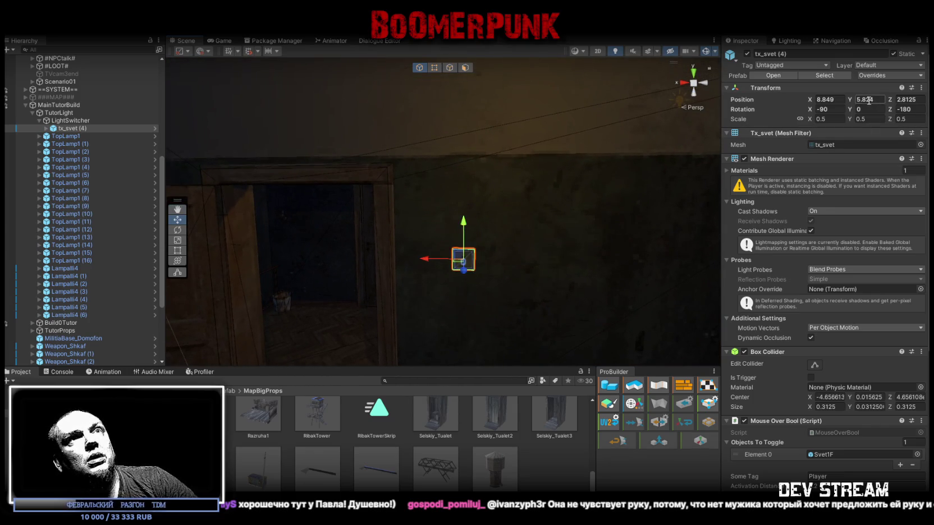
pyautogui.write('5.8')
pyautogui.press('Return')
# Orbit around the room to check the plate's placement beside the door
pyautogui.moveTo(449, 236)
pyautogui.mouseDown()
pyautogui.moveTo(715, 265)
pyautogui.moveTo(500, 261)
pyautogui.moveTo(505, 238)
pyautogui.moveTo(427, 240)
pyautogui.mouseUp()
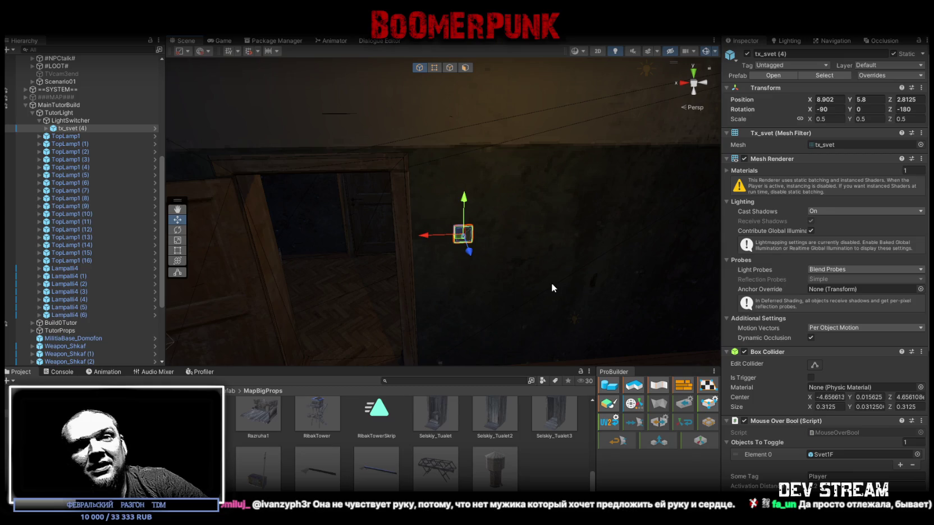
pyautogui.moveTo(417, 202); pyautogui.dragTo(395, 195)
pyautogui.moveTo(518, 243)
pyautogui.mouseDown()
pyautogui.moveTo(347, 223)
pyautogui.moveTo(515, 265)
pyautogui.moveTo(546, 265)
pyautogui.moveTo(549, 252)
pyautogui.mouseUp()
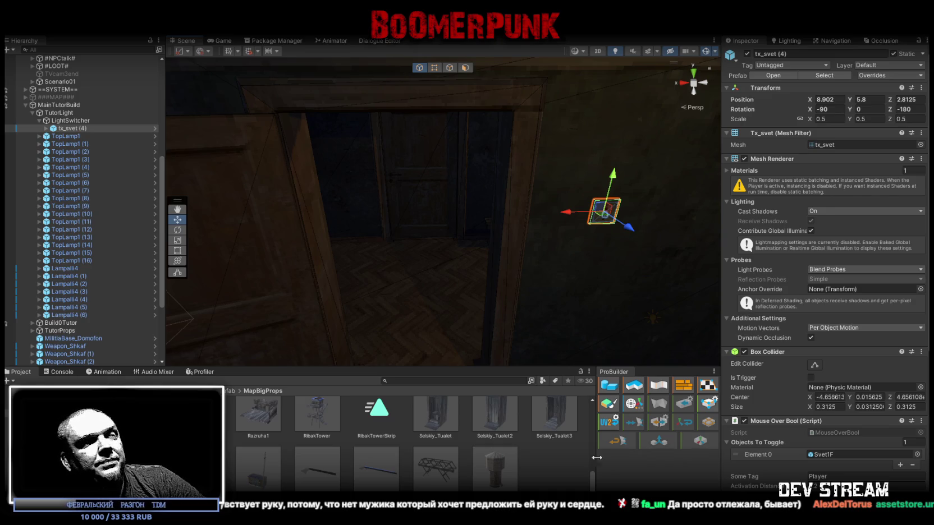
pyautogui.moveTo(422, 229)
pyautogui.mouseDown()
pyautogui.moveTo(446, 210)
pyautogui.moveTo(383, 211)
pyautogui.moveTo(416, 209)
pyautogui.moveTo(408, 211)
pyautogui.mouseUp()
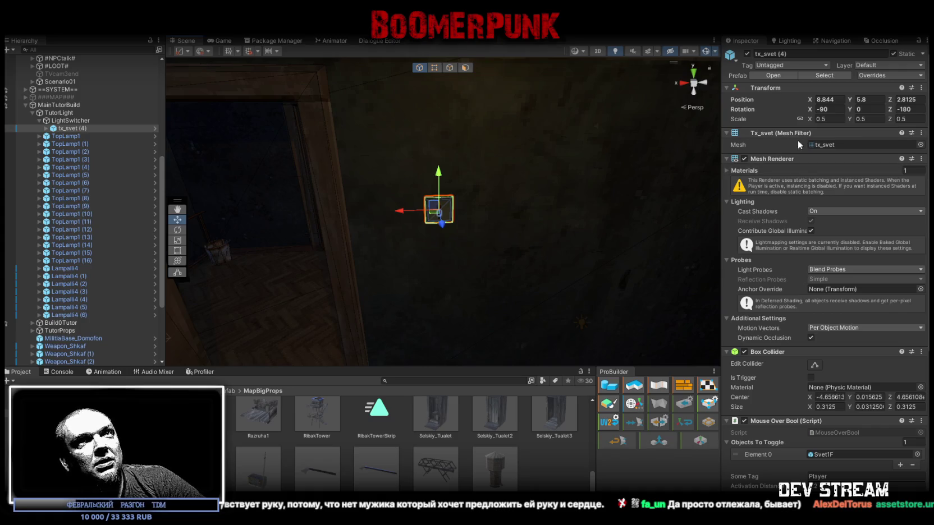
pyautogui.moveTo(600, 159)
pyautogui.mouseDown()
pyautogui.moveTo(561, 125)
pyautogui.moveTo(519, 122)
pyautogui.moveTo(558, 149)
pyautogui.moveTo(628, 156)
pyautogui.moveTo(711, 226)
pyautogui.mouseUp()
pyautogui.scroll(-8, 859, 341)
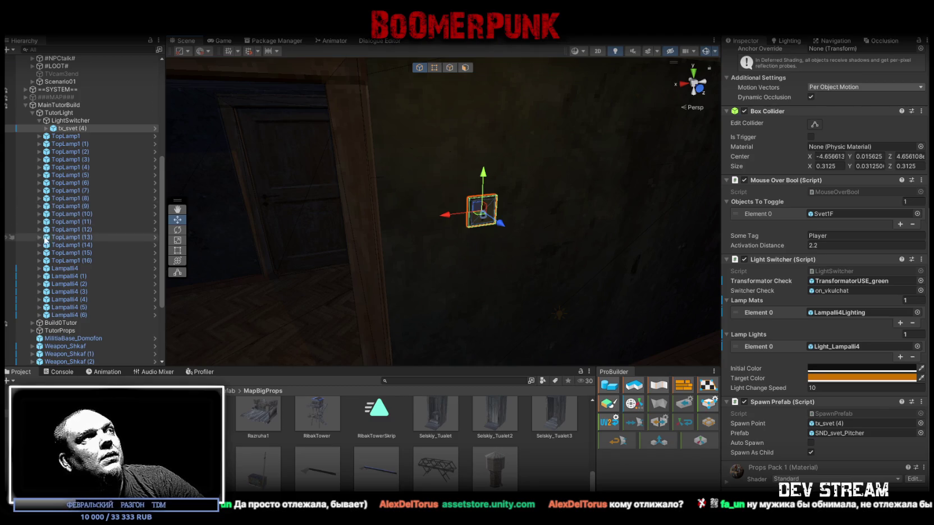
pyautogui.scroll(10, 70, 206)
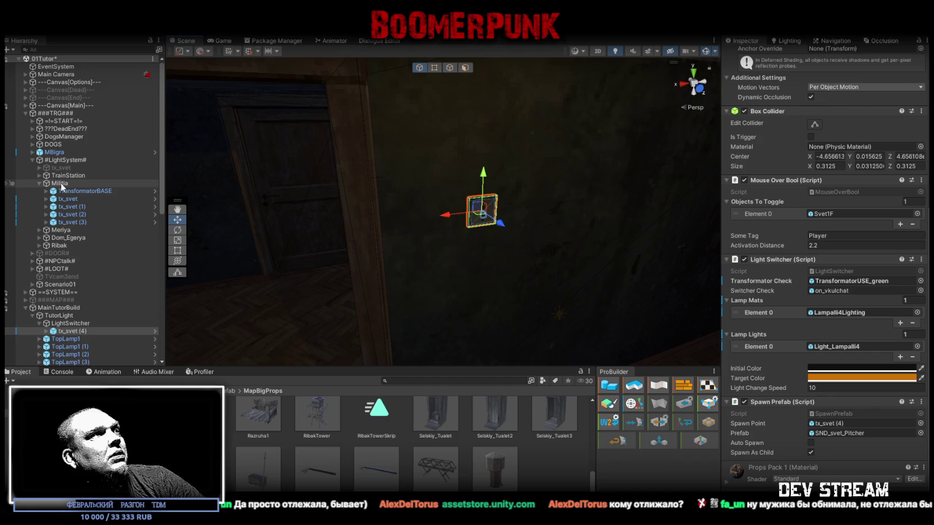
# Frame tx_svet (4), (3), (2), (1) and the original tx_svet in turn to compare them
pyautogui.doubleClick(92, 331)
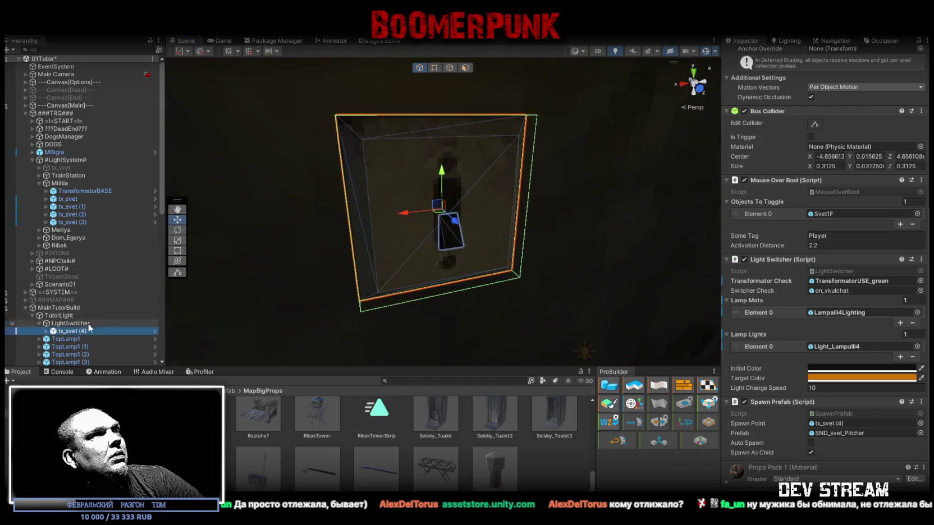
pyautogui.doubleClick(69, 222)
pyautogui.moveTo(379, 215)
pyautogui.mouseDown()
pyautogui.moveTo(361, 224)
pyautogui.moveTo(377, 246)
pyautogui.moveTo(657, 223)
pyautogui.moveTo(353, 240)
pyautogui.moveTo(377, 253)
pyautogui.mouseUp()
pyautogui.doubleClick(72, 214)
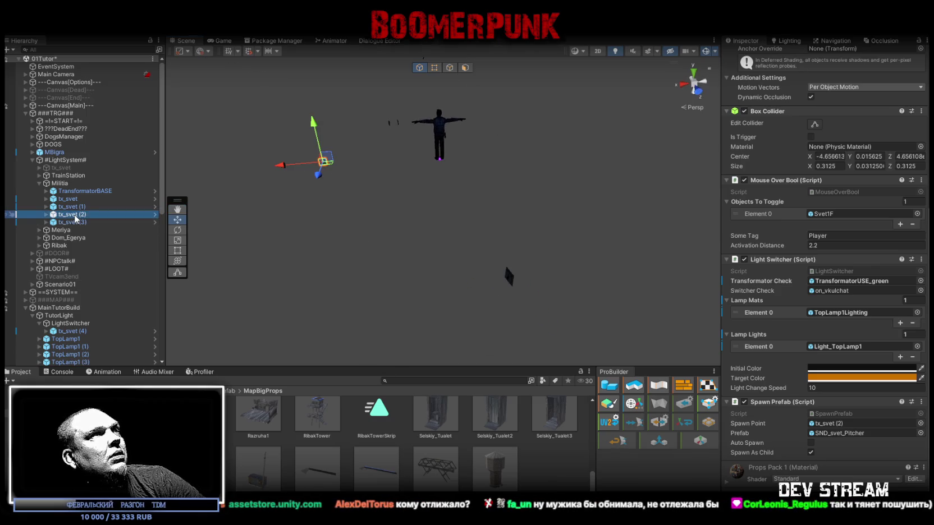
pyautogui.click(80, 207)
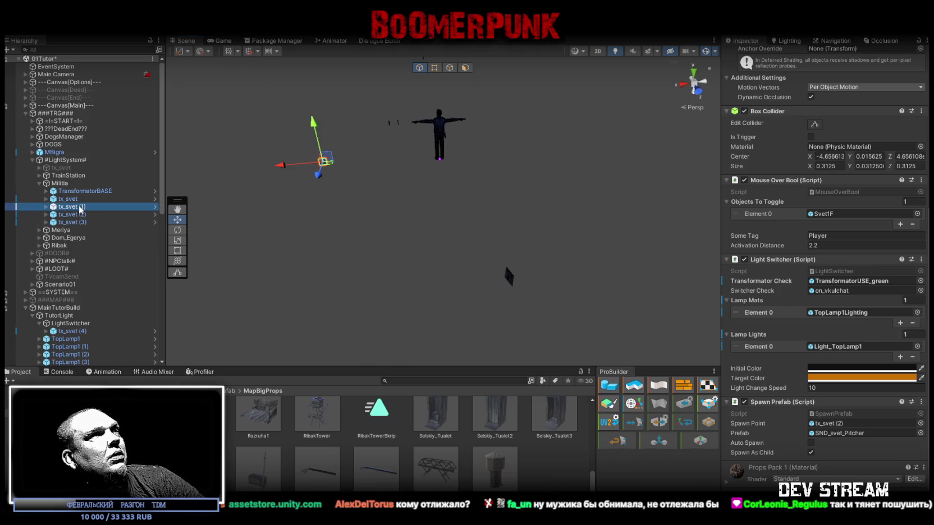
pyautogui.doubleClick(70, 199)
pyautogui.moveTo(440, 241)
pyautogui.mouseDown()
pyautogui.moveTo(323, 235)
pyautogui.moveTo(169, 274)
pyautogui.moveTo(129, 267)
pyautogui.moveTo(600, 258)
pyautogui.mouseUp()
# Step through tx_svet (1)–(3), then frame tx_svet (4) in the room and face it head-on
pyautogui.click(71, 206)
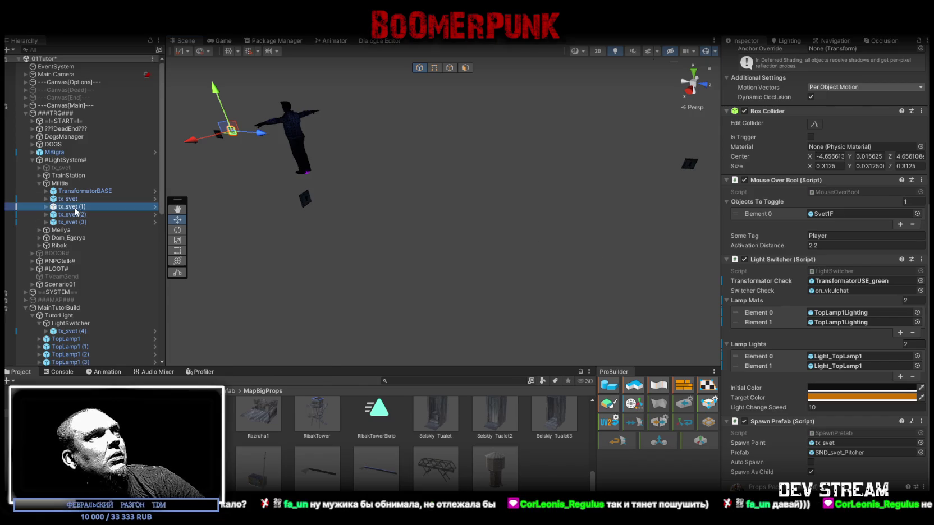
pyautogui.click(73, 214)
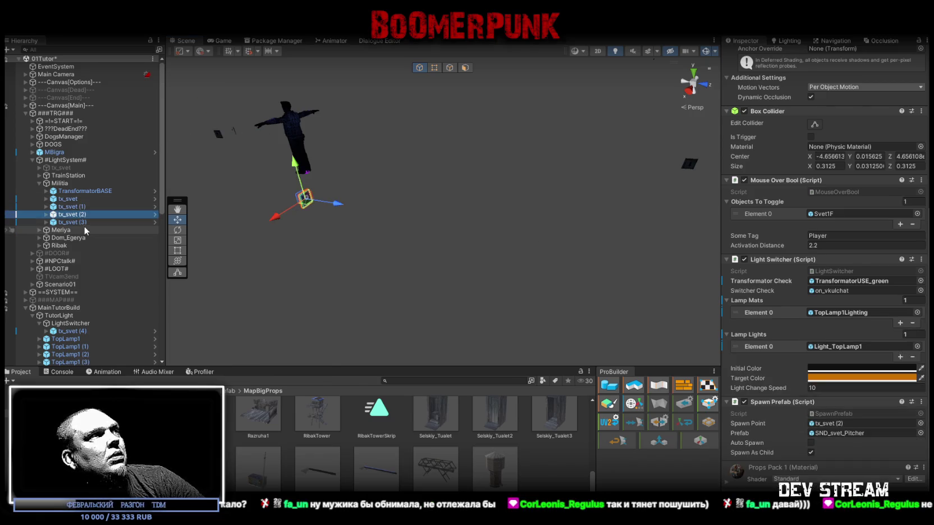
pyautogui.click(73, 222)
pyautogui.moveTo(460, 255); pyautogui.dragTo(486, 254)
pyautogui.press('f')
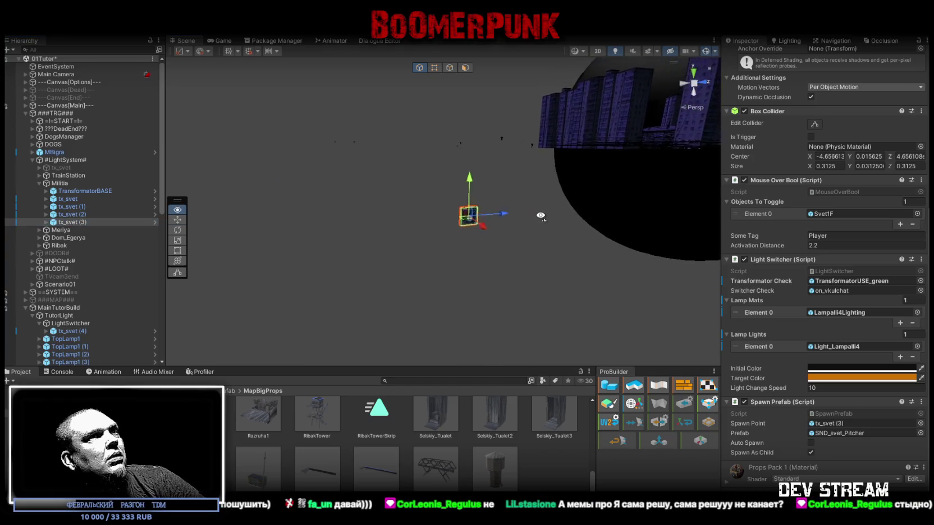
pyautogui.scroll(-5, 400, 185)
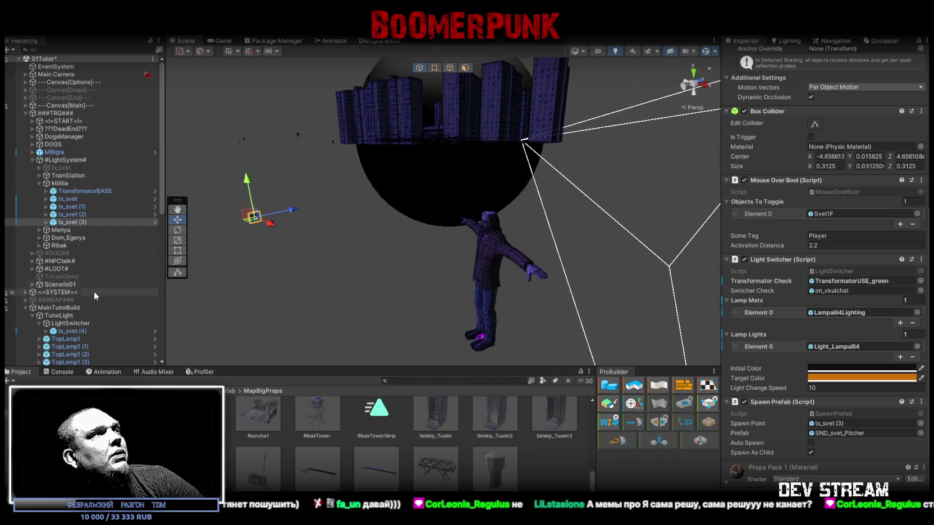
pyautogui.doubleClick(67, 331)
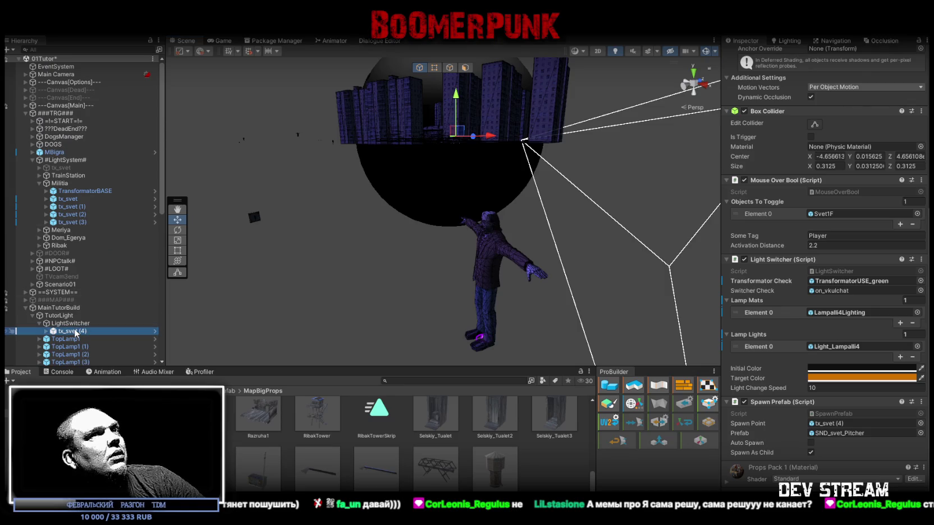
pyautogui.moveTo(366, 210)
pyautogui.keyDown('alt'); pyautogui.mouseDown()
pyautogui.moveTo(268, 230)
pyautogui.moveTo(354, 202)
pyautogui.mouseUp(); pyautogui.keyUp('alt')
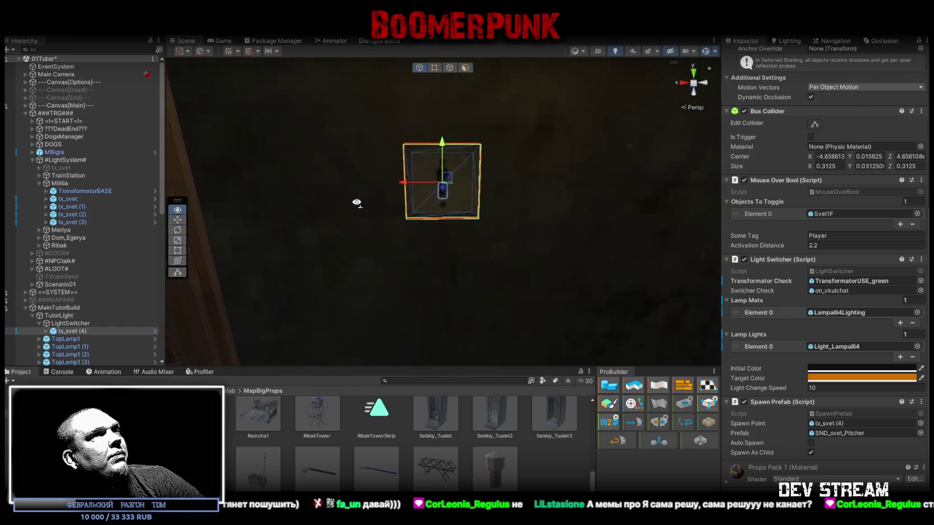
pyautogui.scroll(3, 354, 202)
pyautogui.scroll(-5, 90, 236)
# Deactivate tx_svet (4)'s off_vkulchat child and activate its on_vkulchat child
pyautogui.click(47, 244)
pyautogui.click(78, 251)
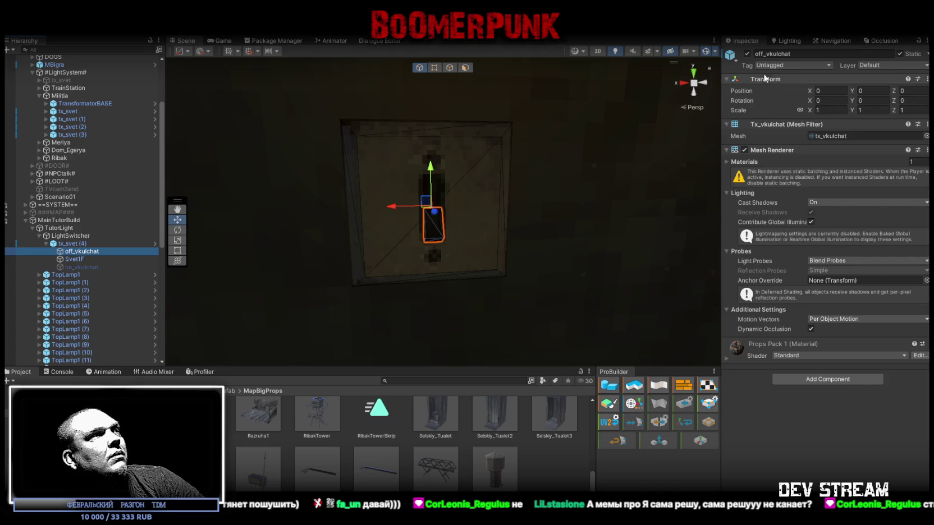
pyautogui.click(746, 54)
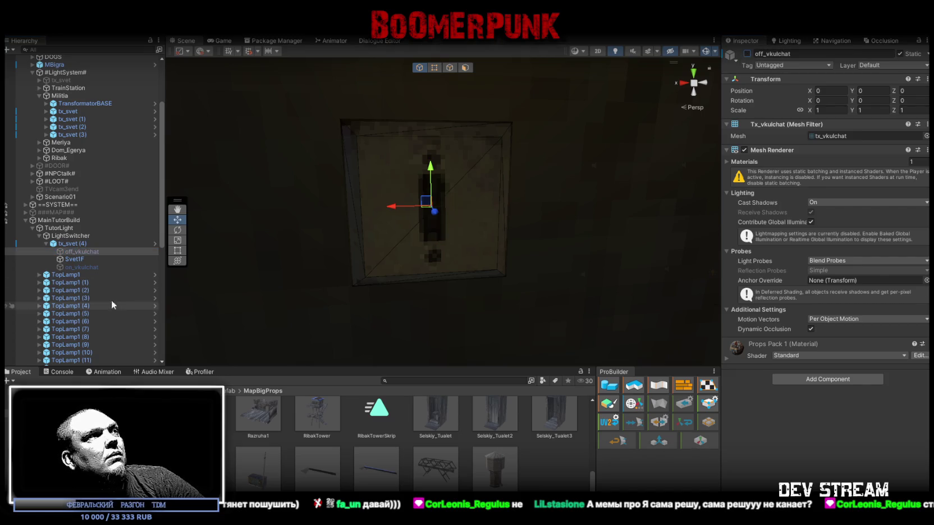
pyautogui.click(106, 267)
pyautogui.click(747, 54)
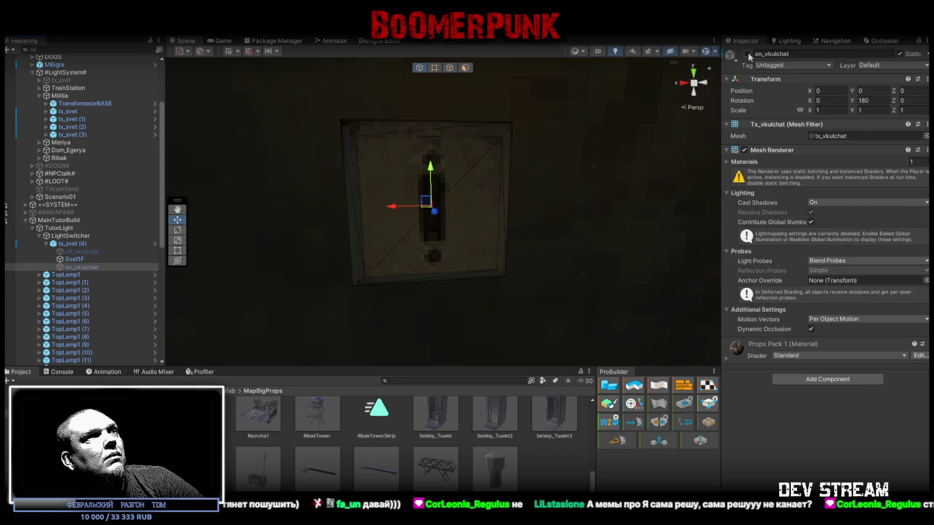
# Review tx_svet (4)'s Inspector, then select Svet1F and scroll to its List Switcher
pyautogui.click(72, 244)
pyautogui.scroll(-5, 796, 263)
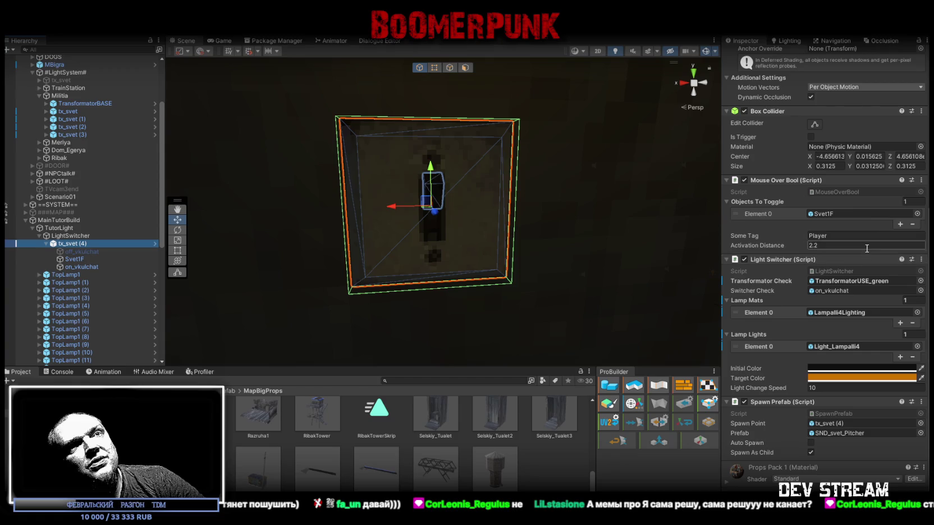
pyautogui.scroll(4, 867, 386)
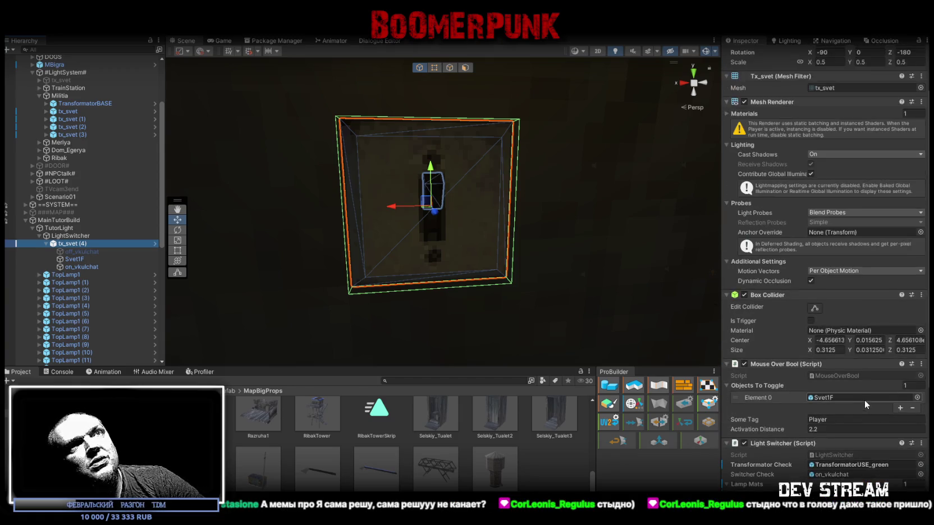
pyautogui.scroll(2, 867, 398)
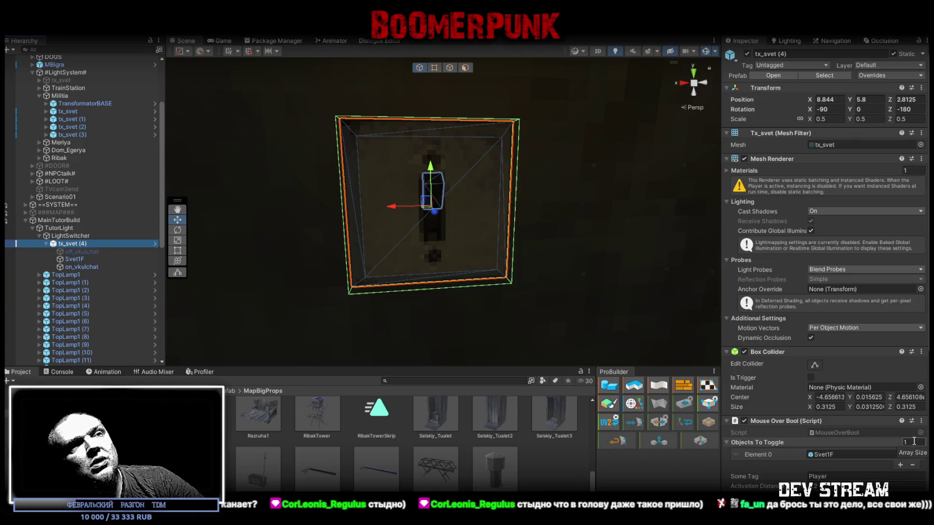
pyautogui.scroll(-2, 884, 418)
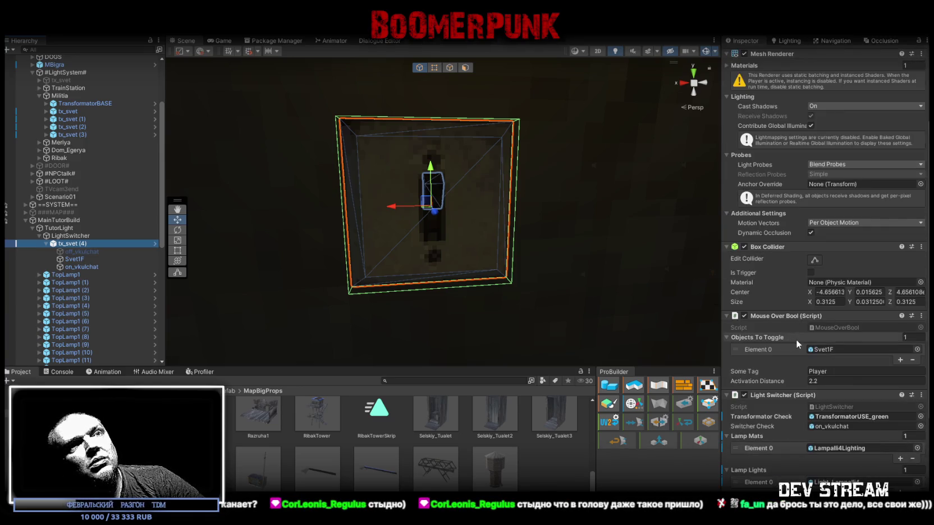
pyautogui.scroll(2, 830, 344)
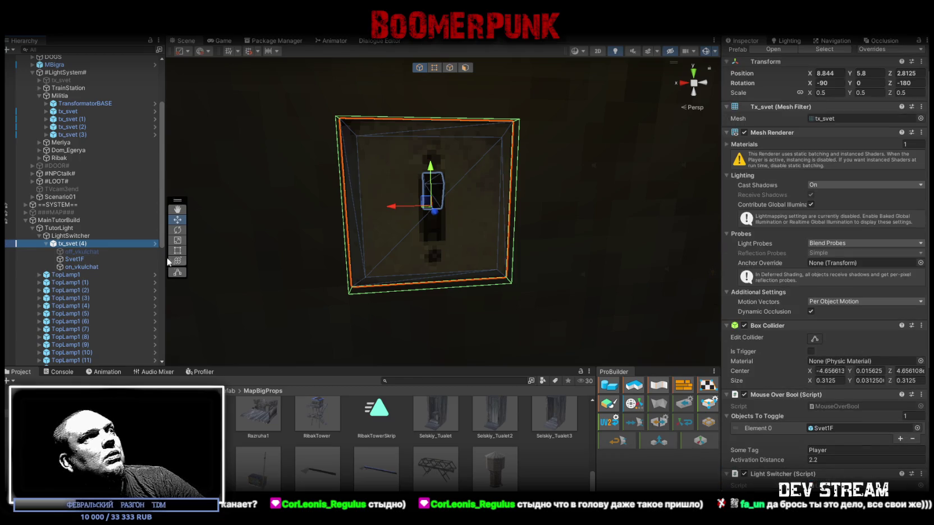
pyautogui.click(84, 259)
pyautogui.scroll(-2, 785, 297)
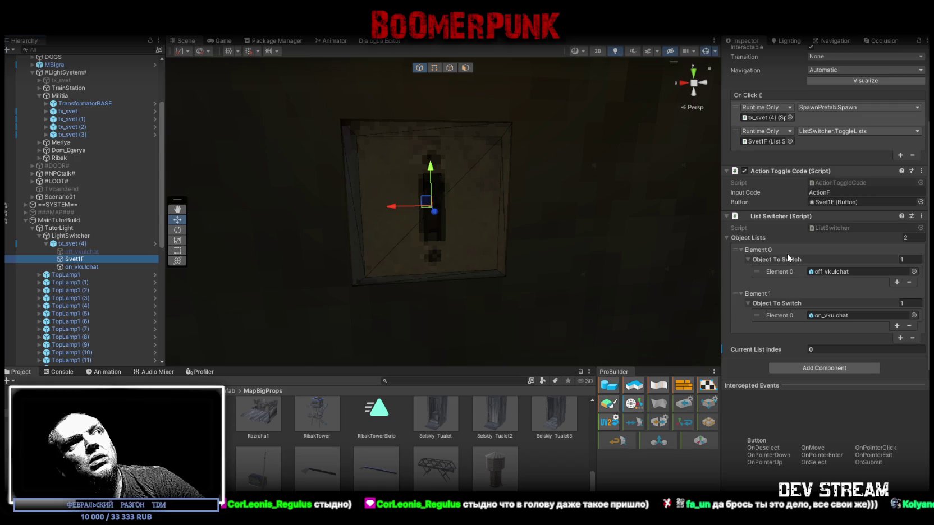
# Set Svet1F's Current List Index to 1
pyautogui.click(811, 349)
pyautogui.write('1')
pyautogui.moveTo(495, 257)
pyautogui.mouseDown()
pyautogui.moveTo(535, 260)
pyautogui.moveTo(538, 157)
pyautogui.moveTo(523, 258)
pyautogui.mouseUp()
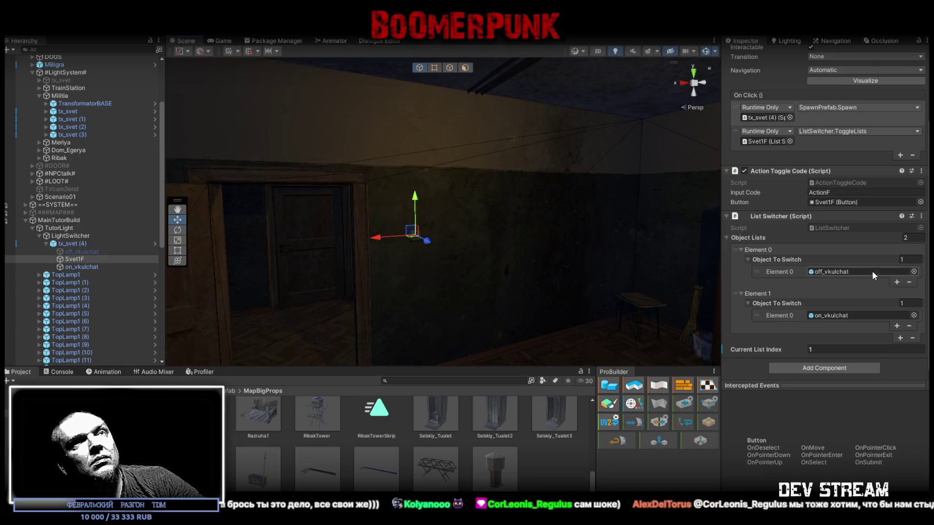
pyautogui.scroll(3, 822, 180)
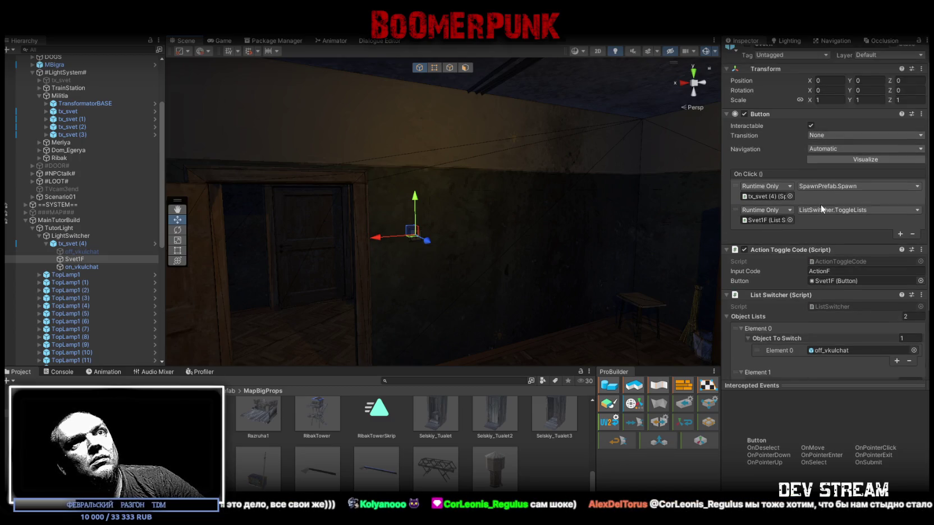
# Ping the On Click targets tx_svet (4) and Svet1F, then tx_svet (4)'s TransformatorUSE_green reference
pyautogui.click(764, 195)
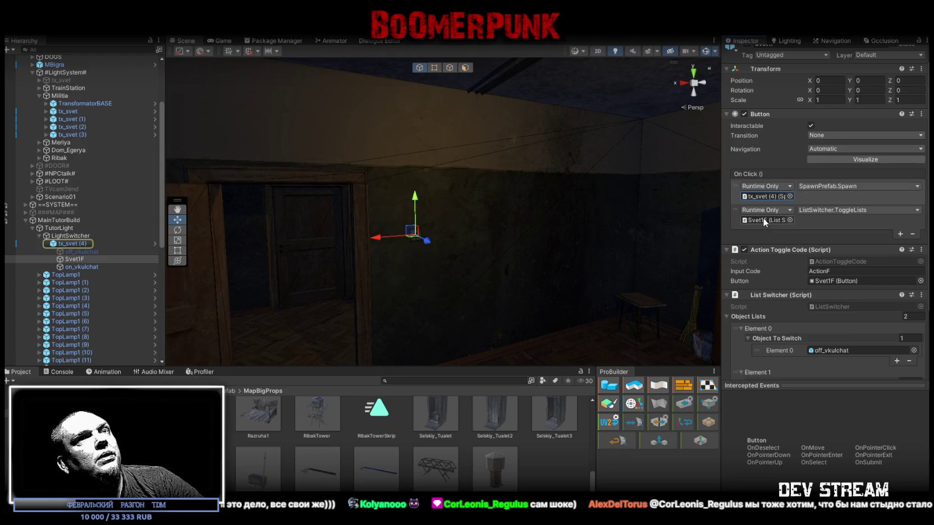
pyautogui.click(762, 220)
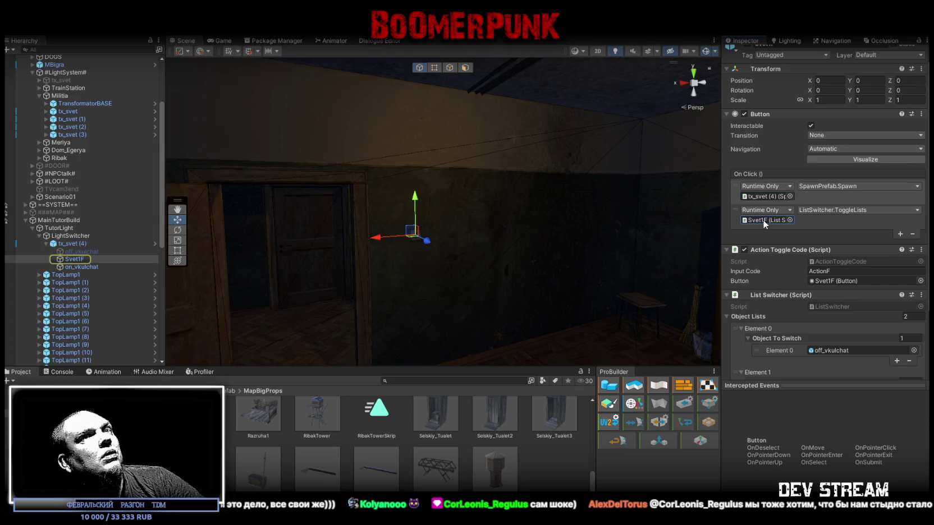
pyautogui.scroll(-3, 849, 293)
pyautogui.scroll(3, 848, 290)
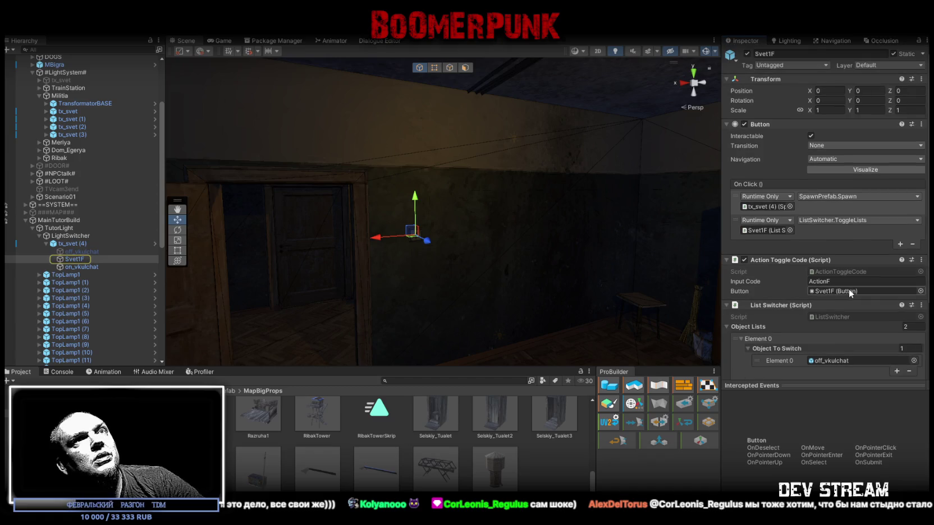
pyautogui.scroll(-3, 848, 288)
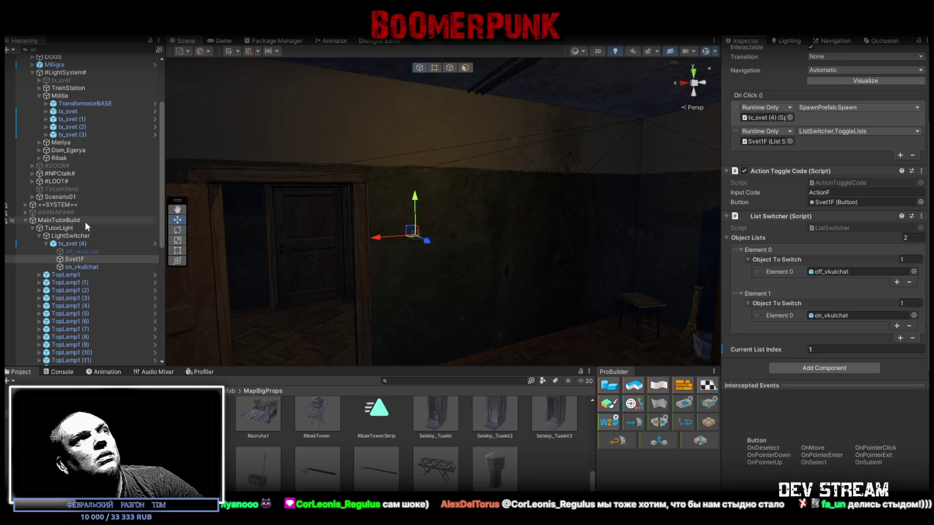
pyautogui.click(75, 245)
pyautogui.scroll(-5, 824, 324)
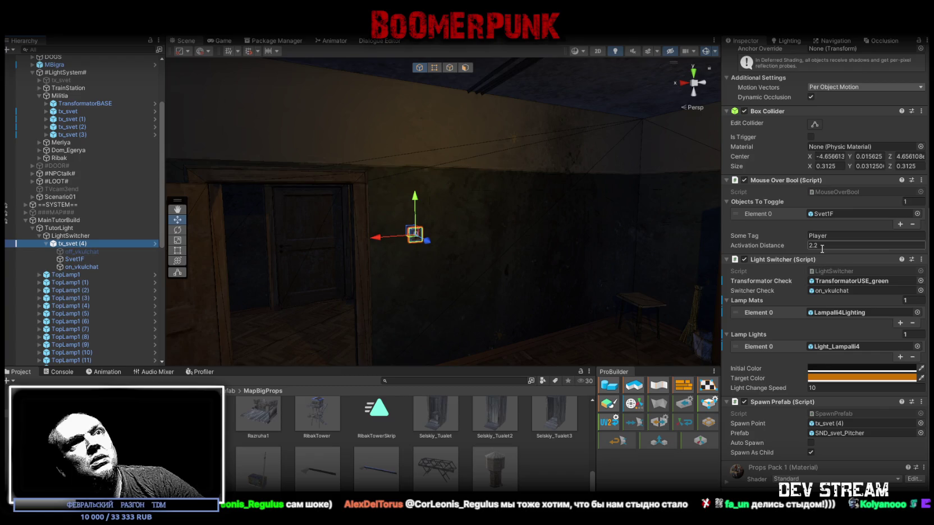
pyautogui.click(835, 284)
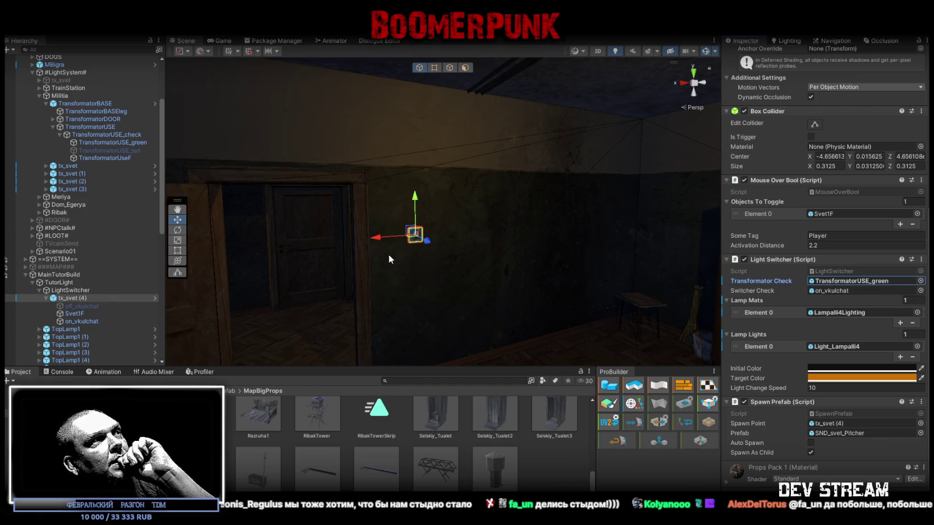
# Select the ceiling lamp Lampalli4 (1), expand it, and reselect tx_svet (4) with children collapsed
pyautogui.moveTo(493, 242)
pyautogui.mouseDown()
pyautogui.moveTo(542, 200)
pyautogui.moveTo(438, 224)
pyautogui.mouseUp()
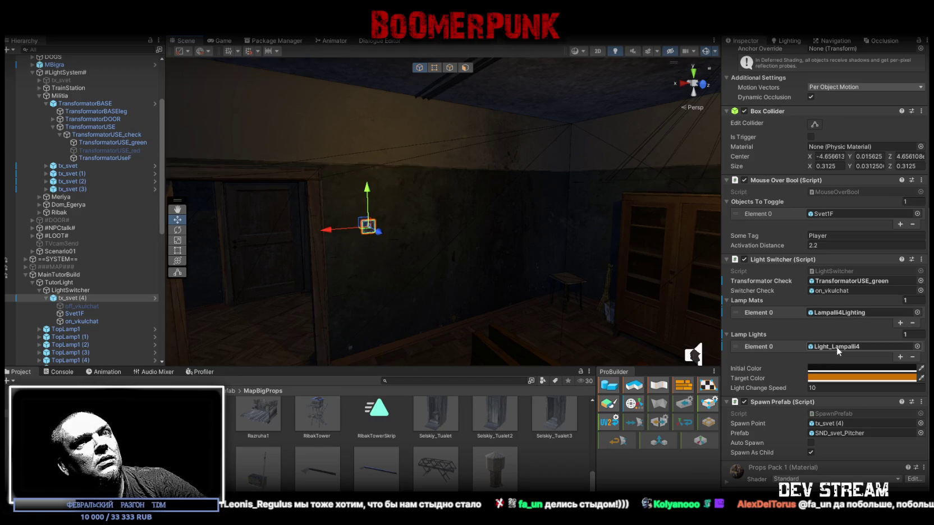
pyautogui.moveTo(527, 168)
pyautogui.mouseDown()
pyautogui.moveTo(542, 156)
pyautogui.moveTo(571, 186)
pyautogui.mouseUp()
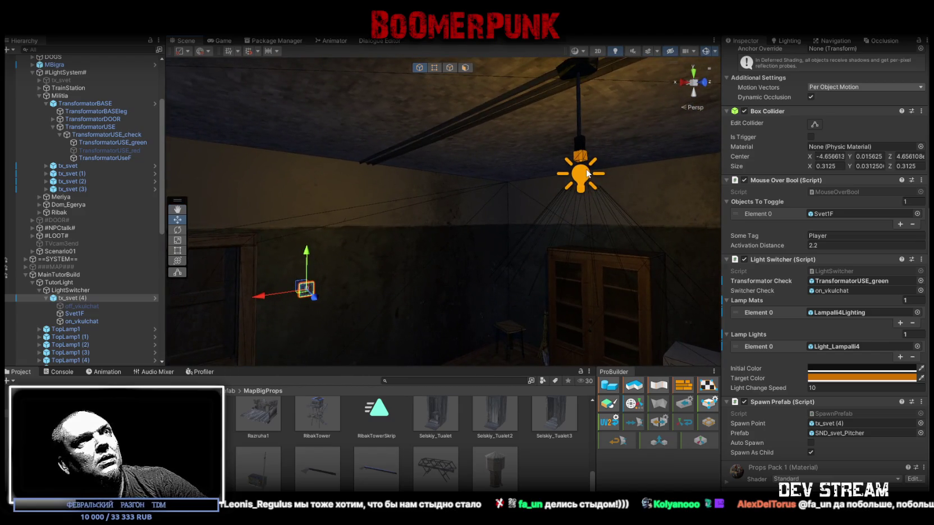
pyautogui.click(587, 173)
pyautogui.scroll(-2, 105, 268)
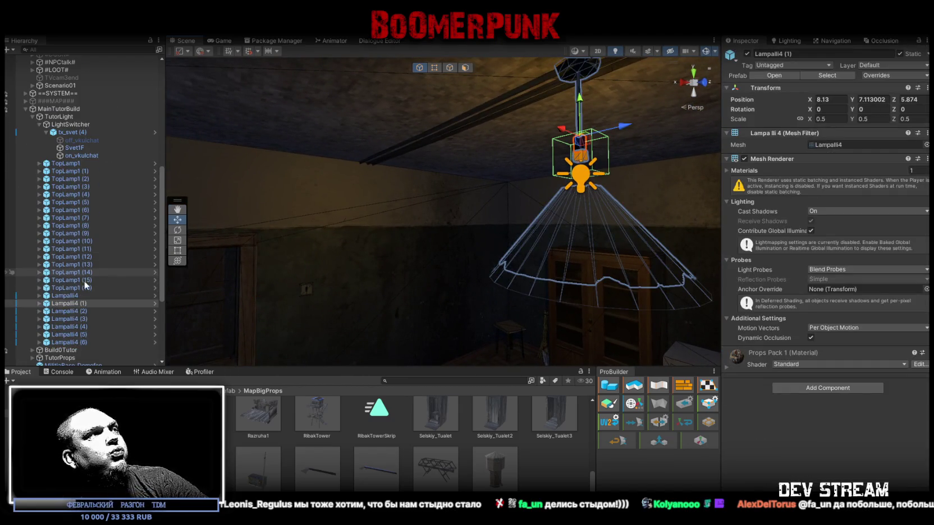
pyautogui.click(38, 303)
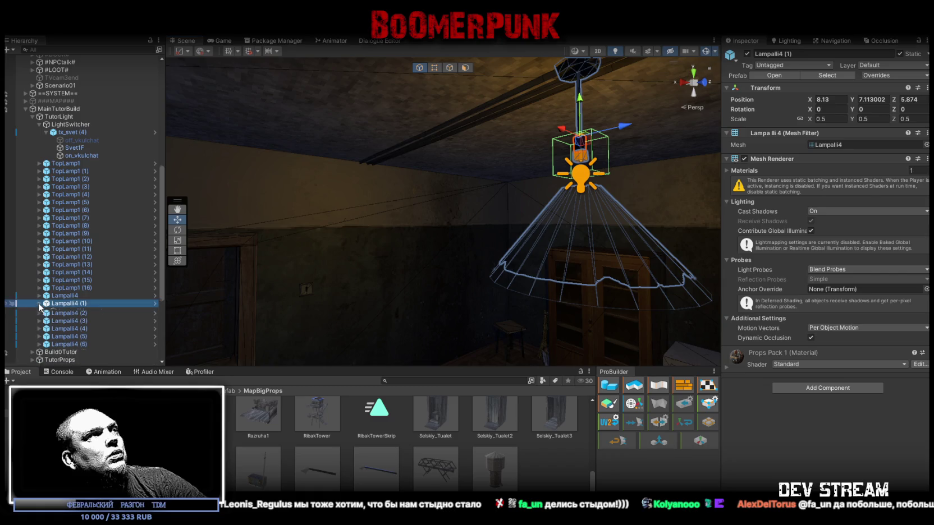
pyautogui.click(47, 133)
pyautogui.moveTo(63, 281)
pyautogui.mouseDown()
pyautogui.moveTo(62, 147)
pyautogui.moveTo(60, 283)
pyautogui.mouseUp()
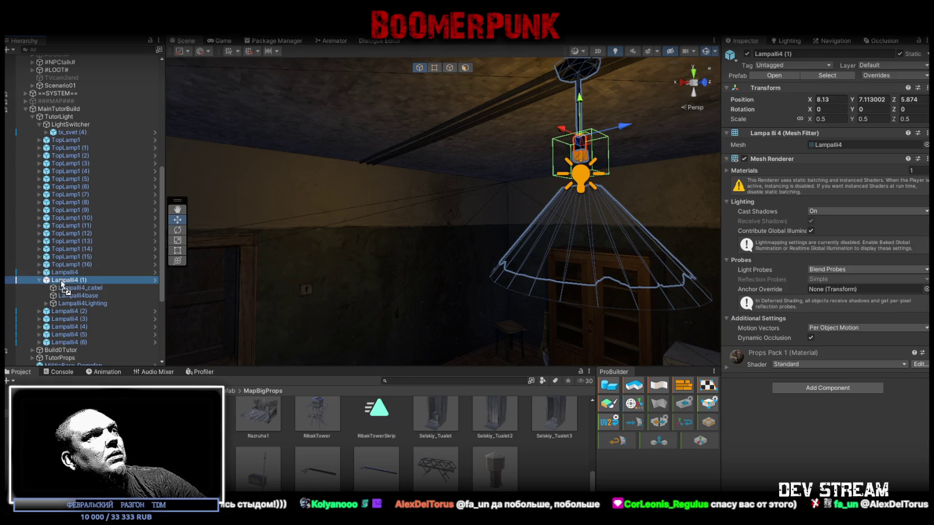
pyautogui.click(52, 133)
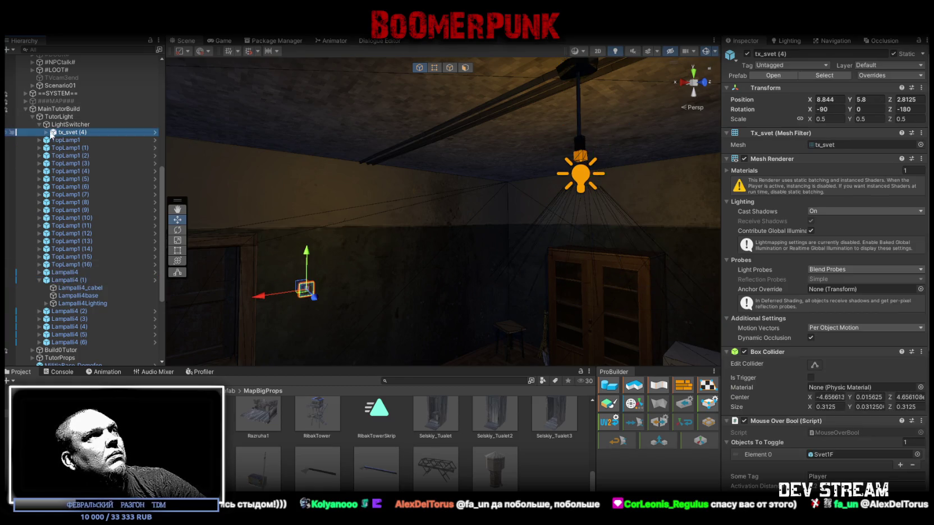
pyautogui.click(46, 133)
pyautogui.click(54, 134)
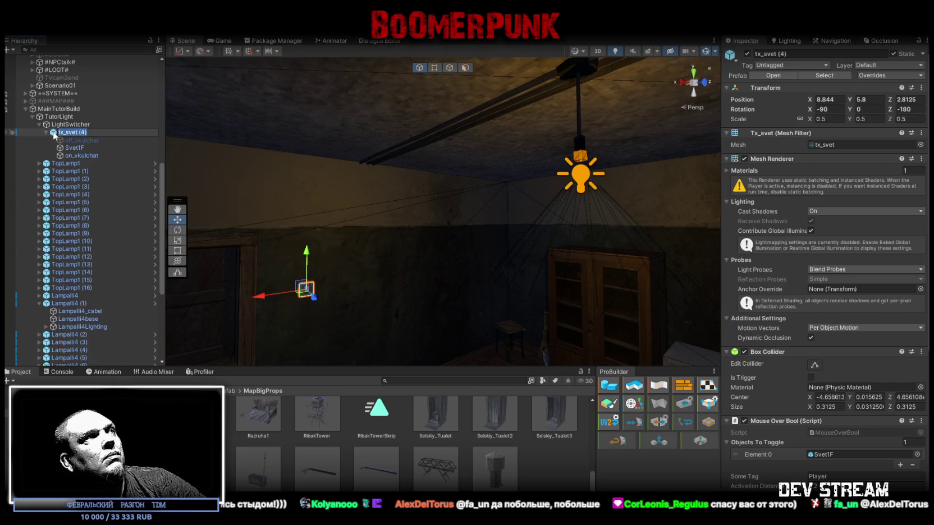
pyautogui.click(46, 132)
pyautogui.scroll(-5, 829, 382)
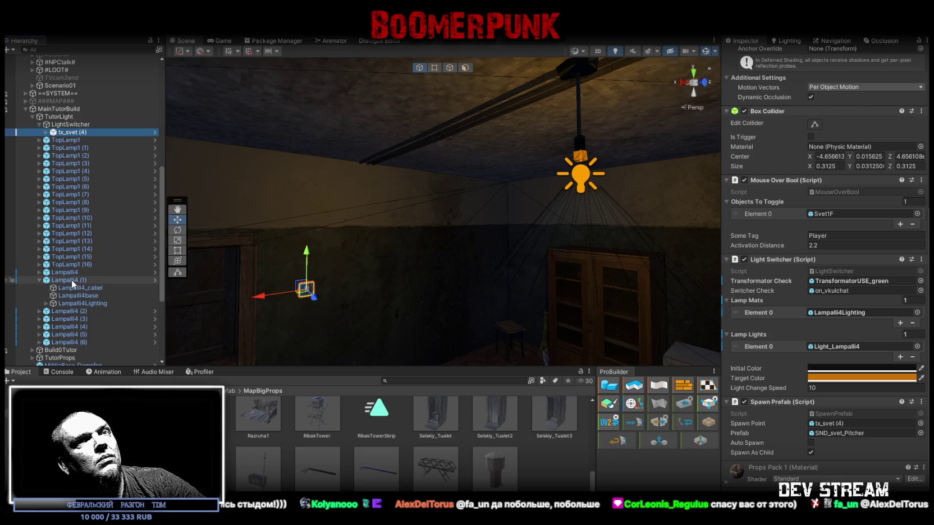
# Assign Lampalli4Lighting to Lamp Mats and try Light_Beam_Stolb as the lamp light
pyautogui.click(47, 303)
pyautogui.click(54, 312)
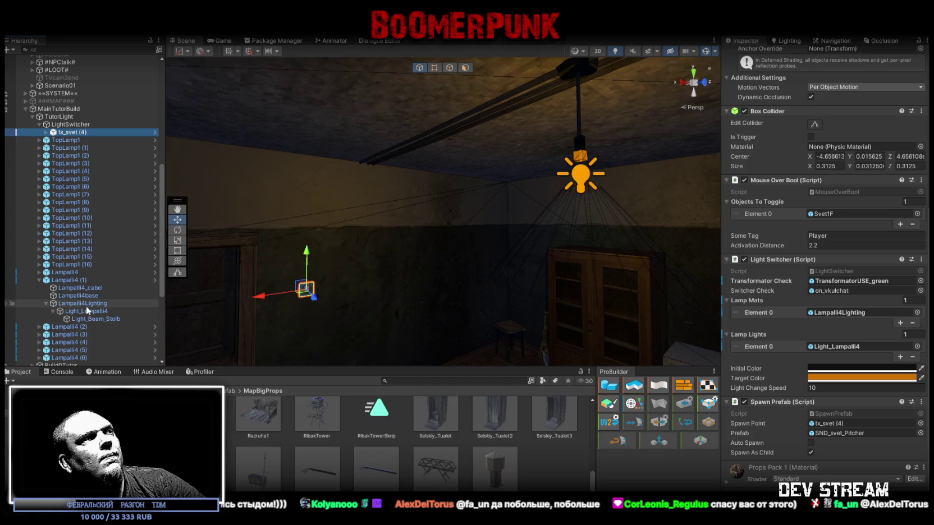
pyautogui.moveTo(83, 306)
pyautogui.mouseDown()
pyautogui.moveTo(808, 327)
pyautogui.moveTo(851, 317)
pyautogui.mouseUp()
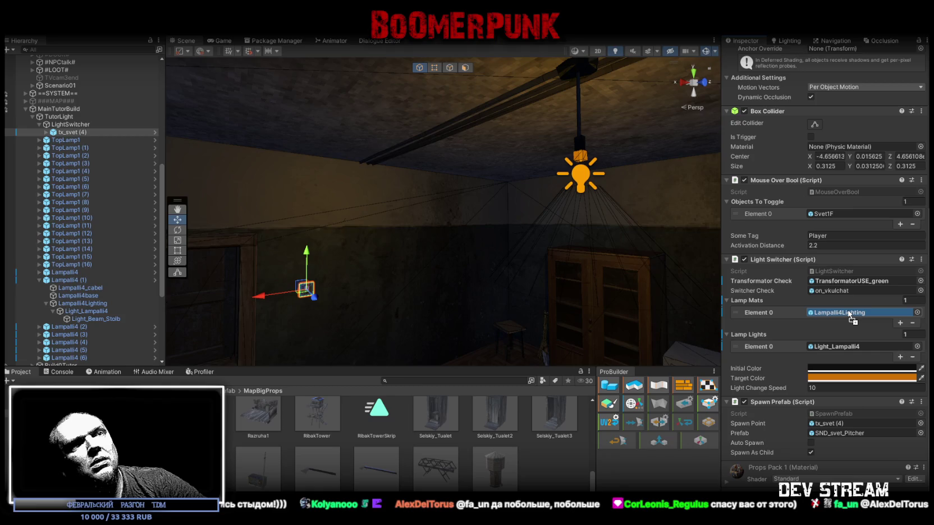
pyautogui.moveTo(851, 317); pyautogui.dragTo(851, 318)
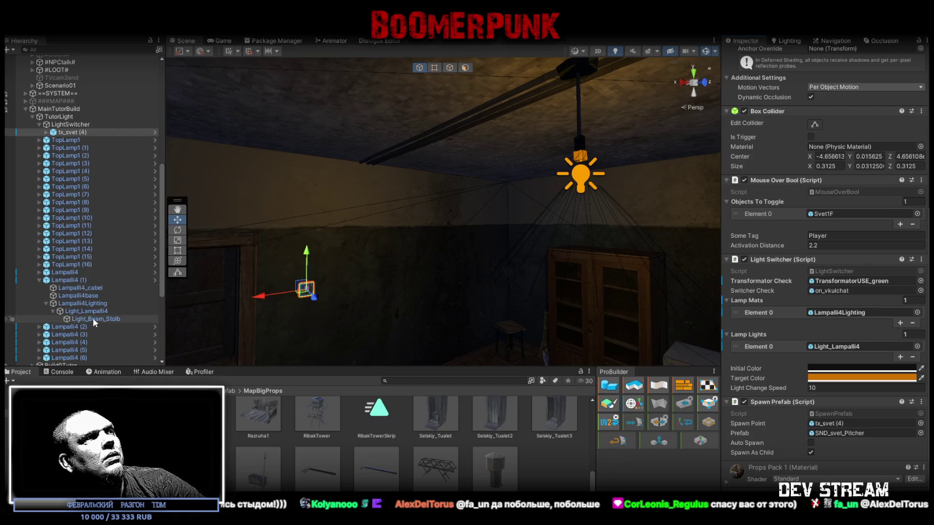
pyautogui.moveTo(84, 319); pyautogui.dragTo(846, 356)
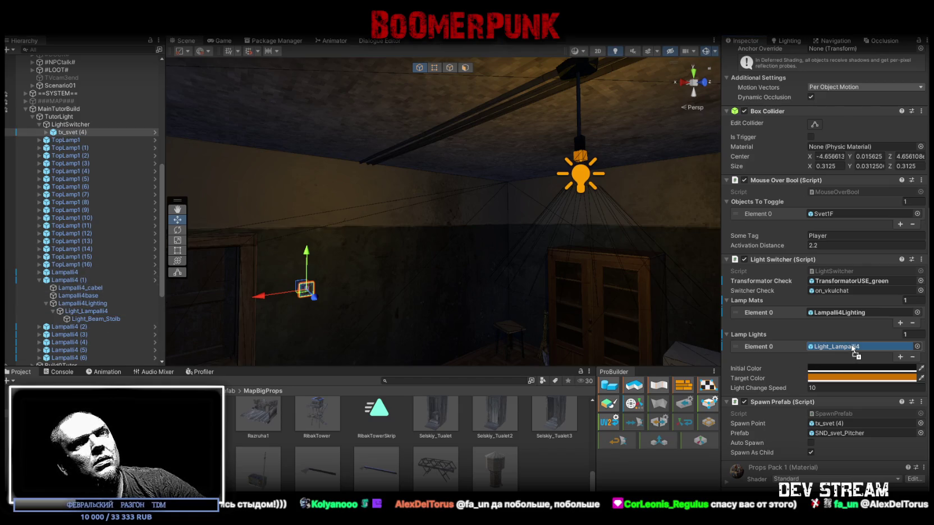
pyautogui.moveTo(421, 274); pyautogui.dragTo(460, 247)
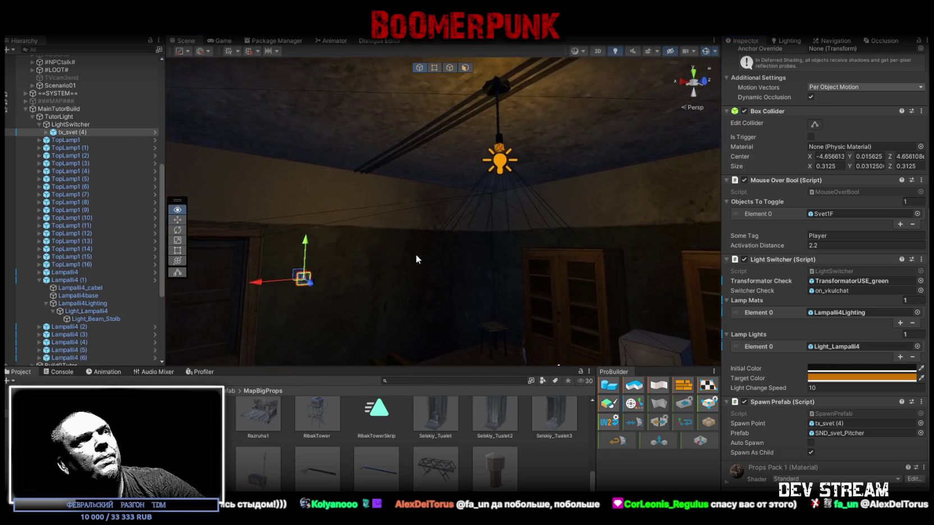
# Verify the Light Switcher references and set LightSwitcher as the Transformator Check, then enter Play mode
pyautogui.click(830, 313)
pyautogui.click(843, 346)
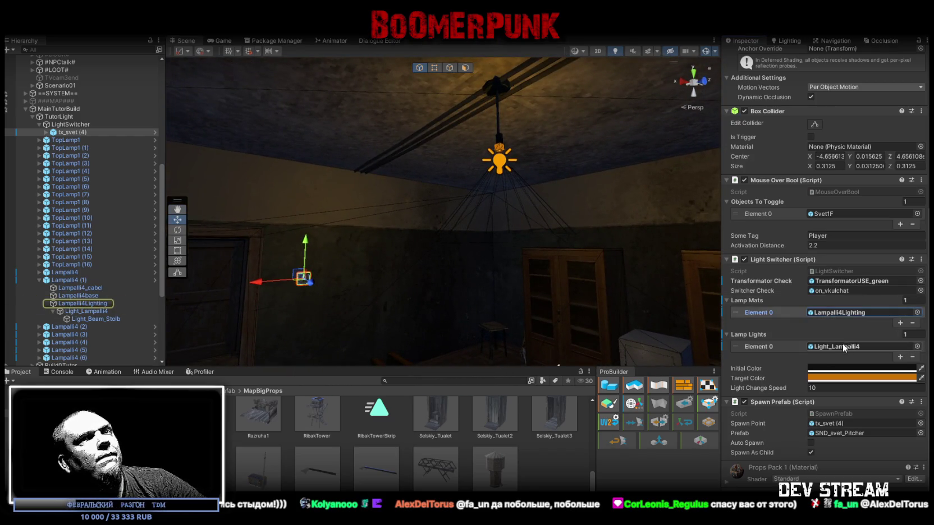
pyautogui.click(827, 424)
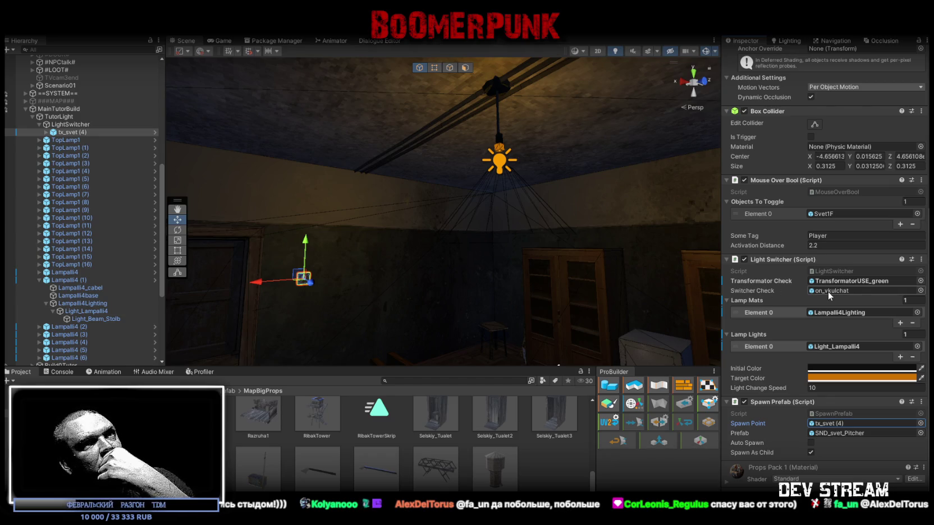
pyautogui.click(828, 291)
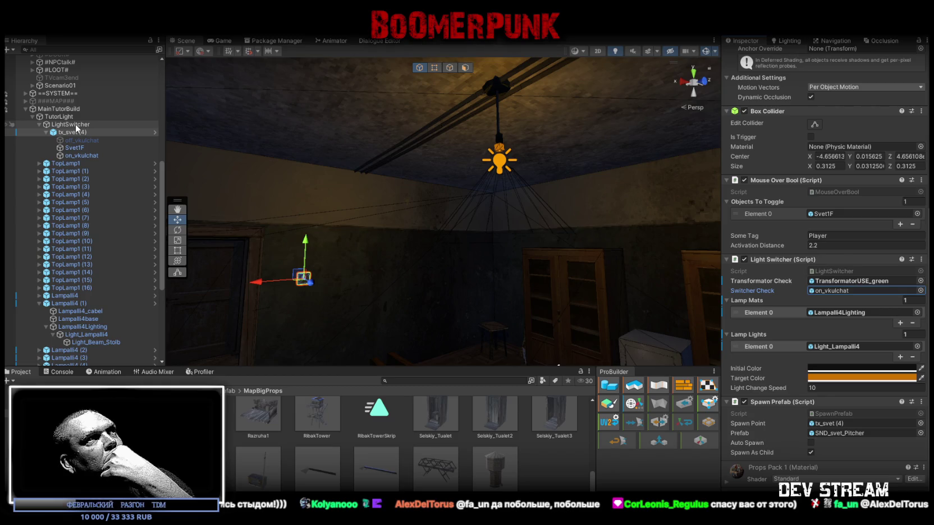
pyautogui.moveTo(76, 124); pyautogui.dragTo(840, 285)
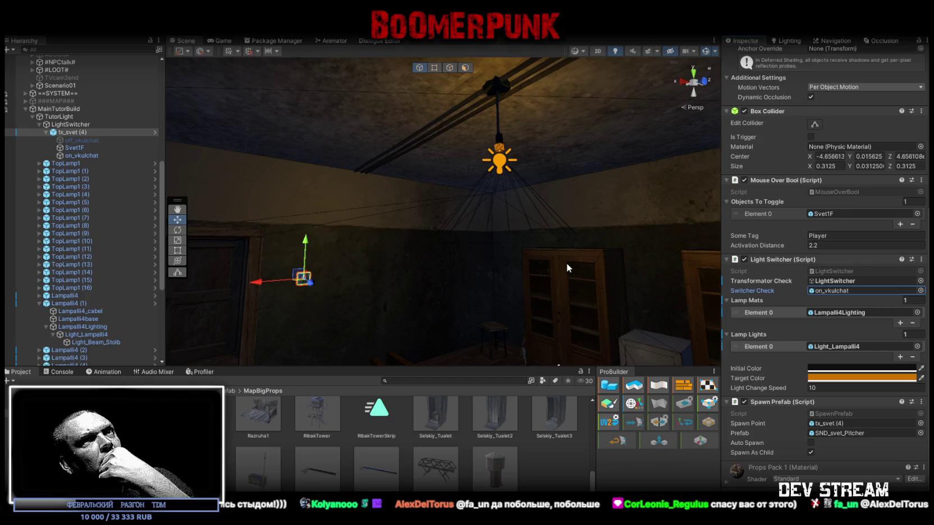
pyautogui.moveTo(447, 197); pyautogui.dragTo(425, 201)
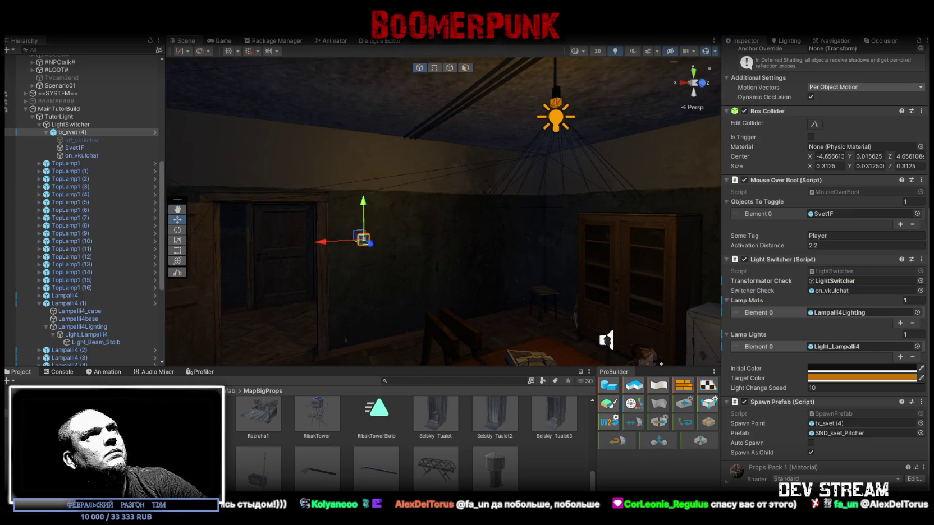
pyautogui.hotkey('ctrl', 'p')
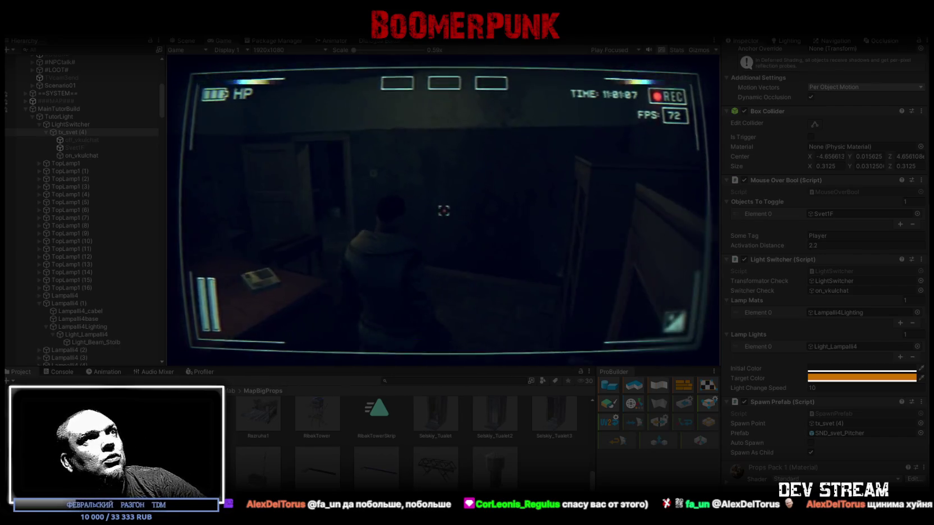
pyautogui.click(443, 211)
pyautogui.click(444, 210)
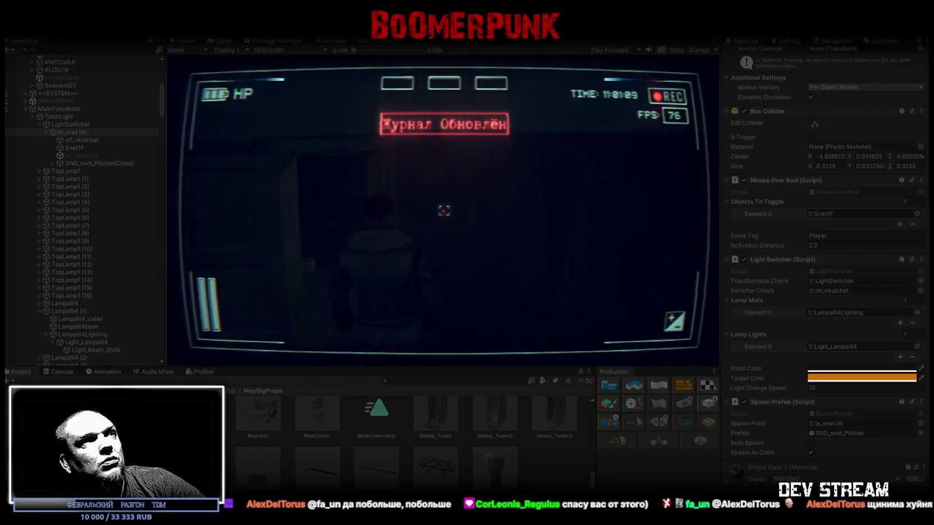
pyautogui.click(443, 210)
pyautogui.click(443, 210)
pyautogui.click(443, 210)
pyautogui.click(444, 210)
pyautogui.click(444, 211)
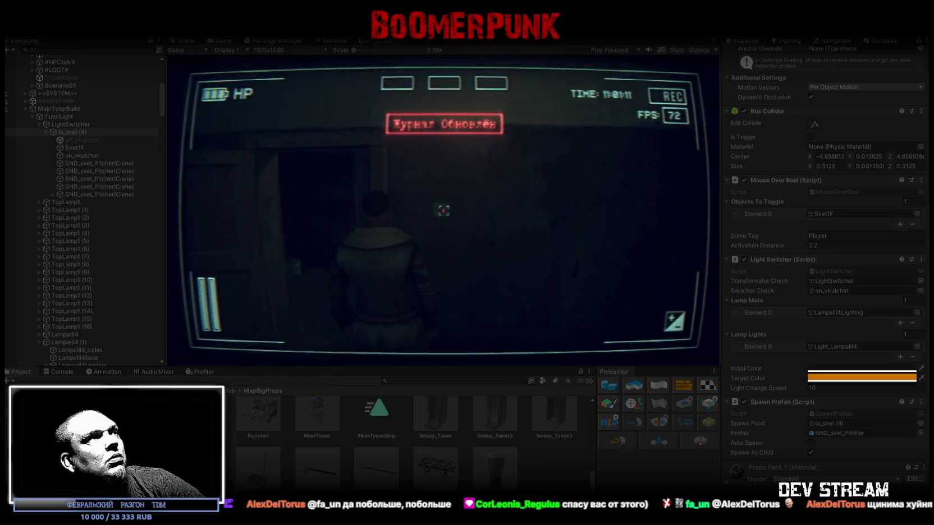
pyautogui.click(443, 210)
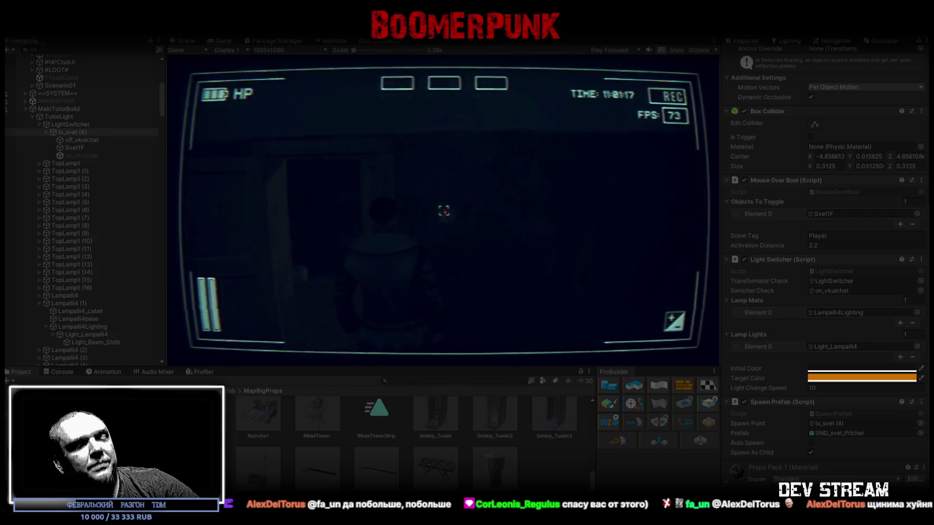
pyautogui.click(444, 210)
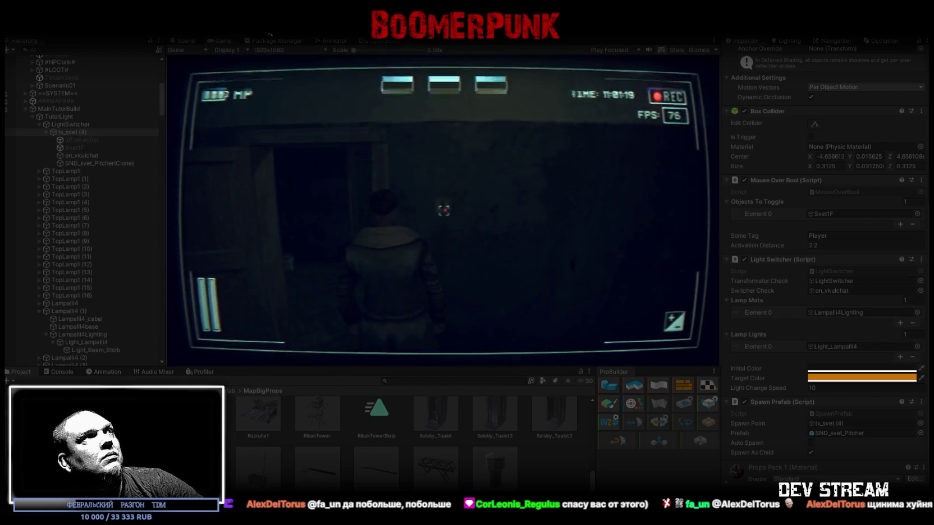
pyautogui.doubleClick(224, 39)
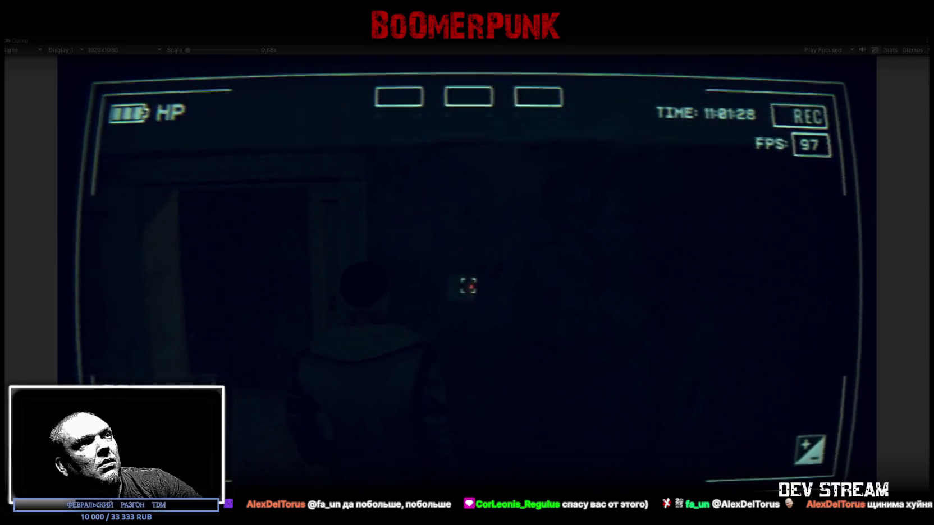
pyautogui.press('Escape')
pyautogui.press('Escape')
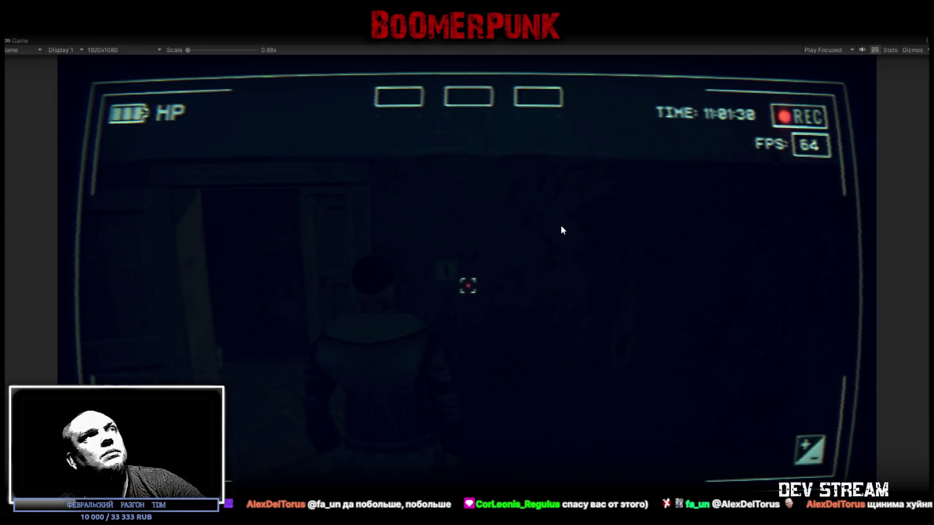
pyautogui.hotkey('ctrl', 'p')
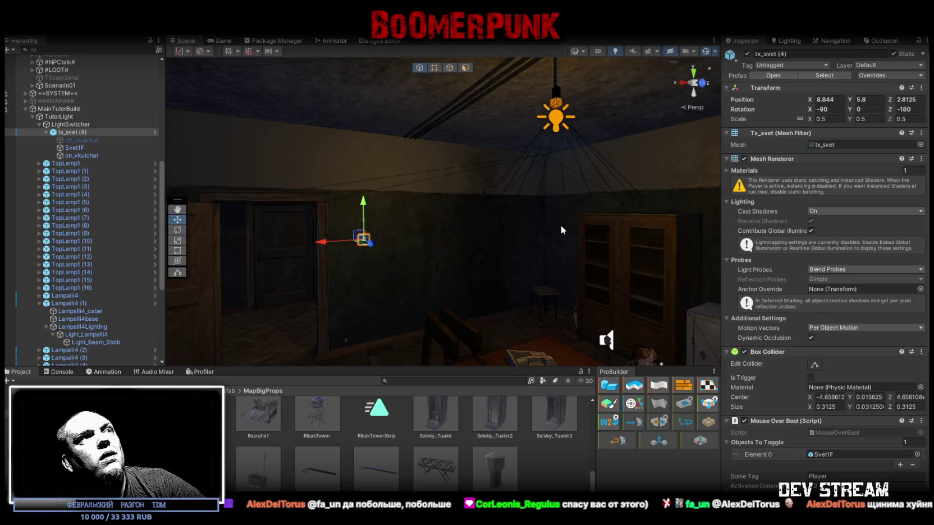
# Rename the plate tx_svet (1) and slide it along the wall to Position X 9.1
pyautogui.press('f')
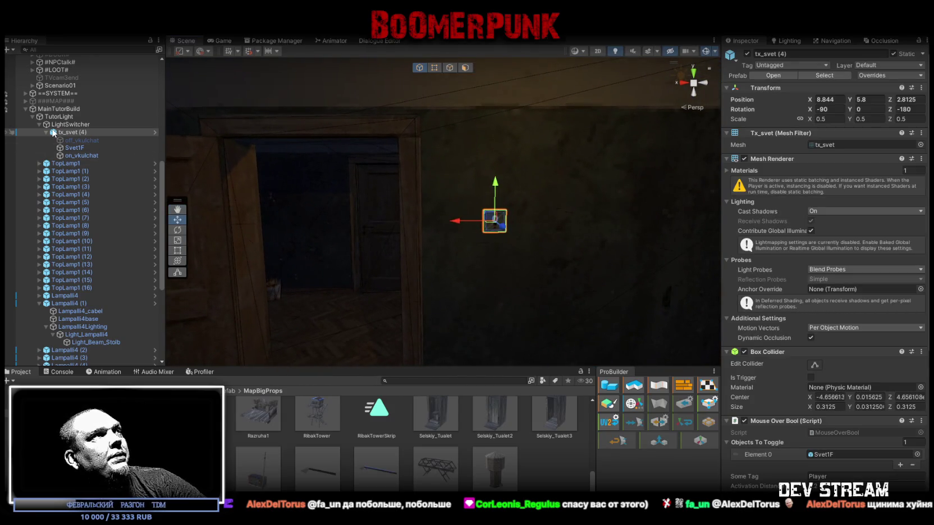
pyautogui.click(47, 132)
pyautogui.click(84, 133)
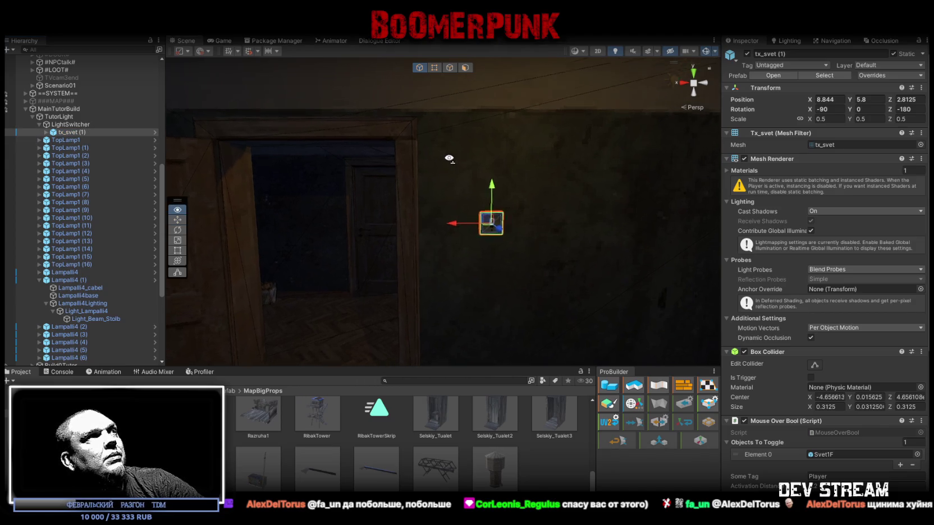
pyautogui.moveTo(465, 230); pyautogui.dragTo(418, 226)
pyautogui.click(826, 99)
pyautogui.write('9.1')
pyautogui.moveTo(594, 162)
pyautogui.mouseDown()
pyautogui.moveTo(507, 213)
pyautogui.moveTo(485, 241)
pyautogui.moveTo(563, 230)
pyautogui.moveTo(664, 244)
pyautogui.moveTo(552, 233)
pyautogui.moveTo(549, 193)
pyautogui.moveTo(499, 150)
pyautogui.moveTo(590, 126)
pyautogui.moveTo(453, 453)
pyautogui.mouseUp()
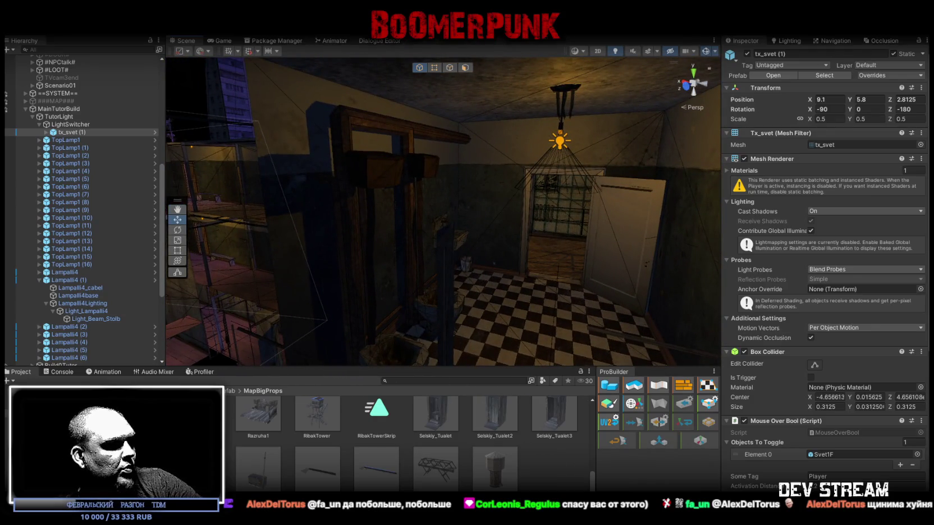
pyautogui.hotkey('alt', 'Tab')
pyautogui.scroll(-3, 750, 341)
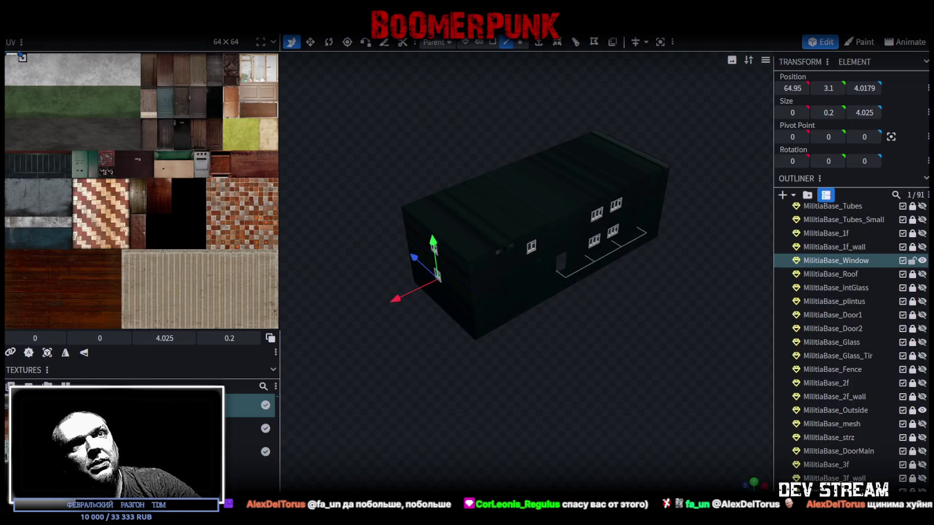
pyautogui.click(921, 261)
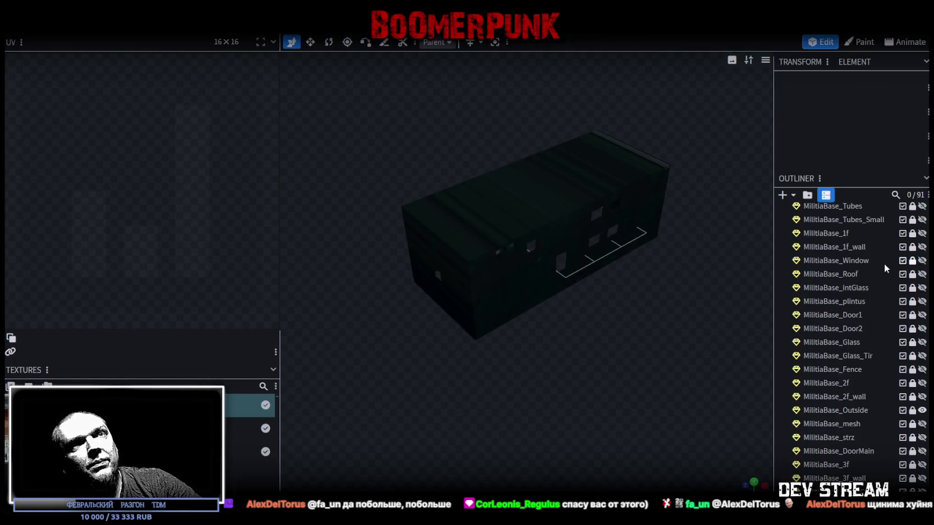
pyautogui.scroll(2, 922, 268)
pyautogui.click(922, 250)
pyautogui.click(922, 264)
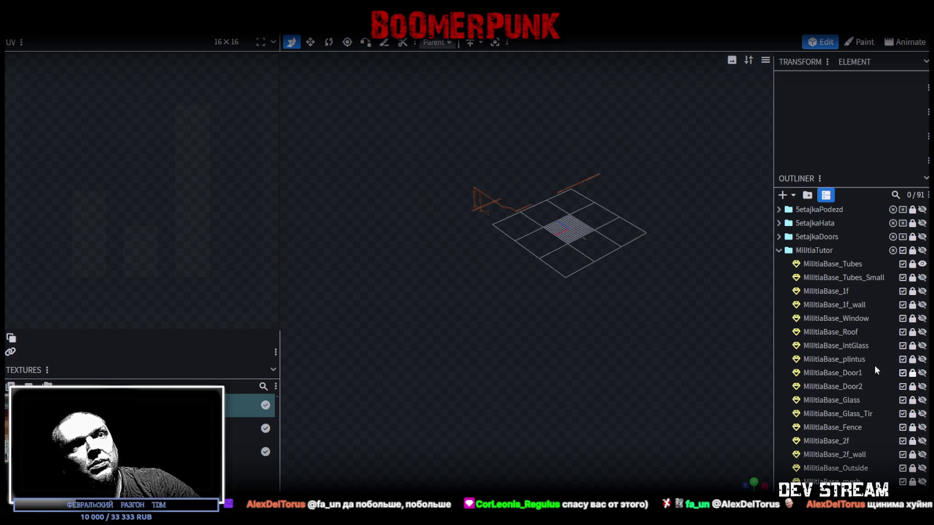
pyautogui.click(922, 291)
pyautogui.click(922, 305)
pyautogui.scroll(5, 508, 369)
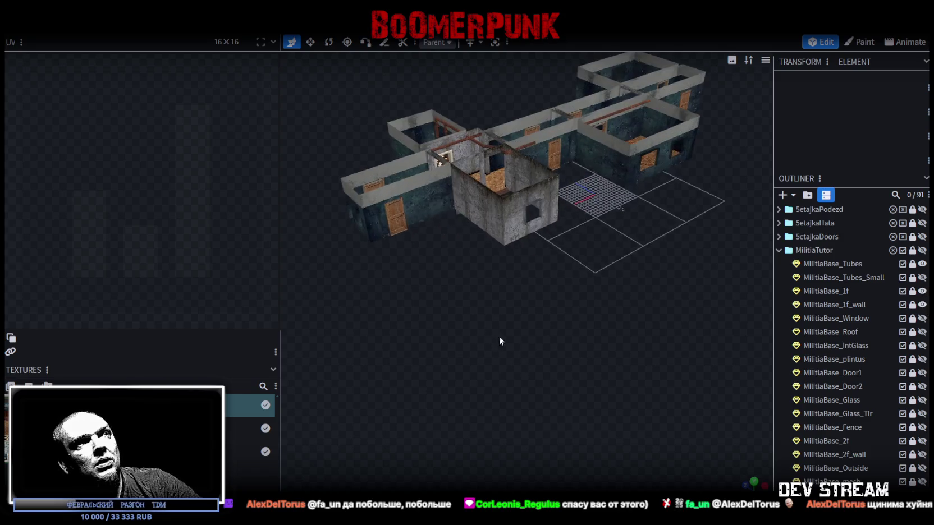
pyautogui.scroll(5, 508, 369)
pyautogui.scroll(-4, 563, 358)
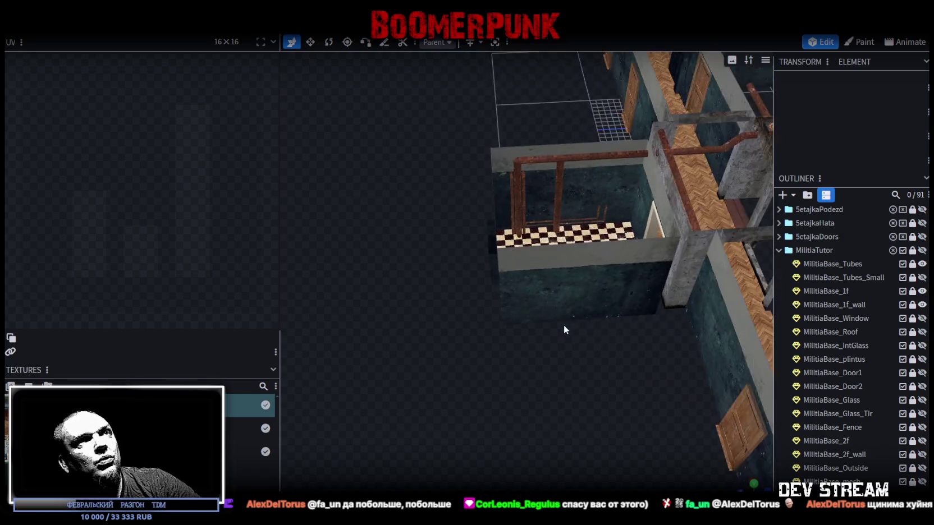
pyautogui.scroll(2, 534, 292)
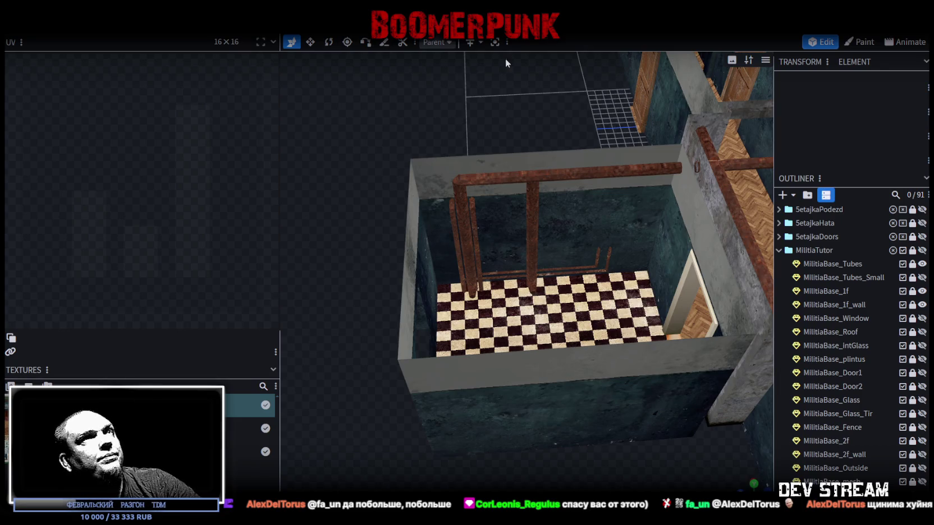
pyautogui.click(828, 264)
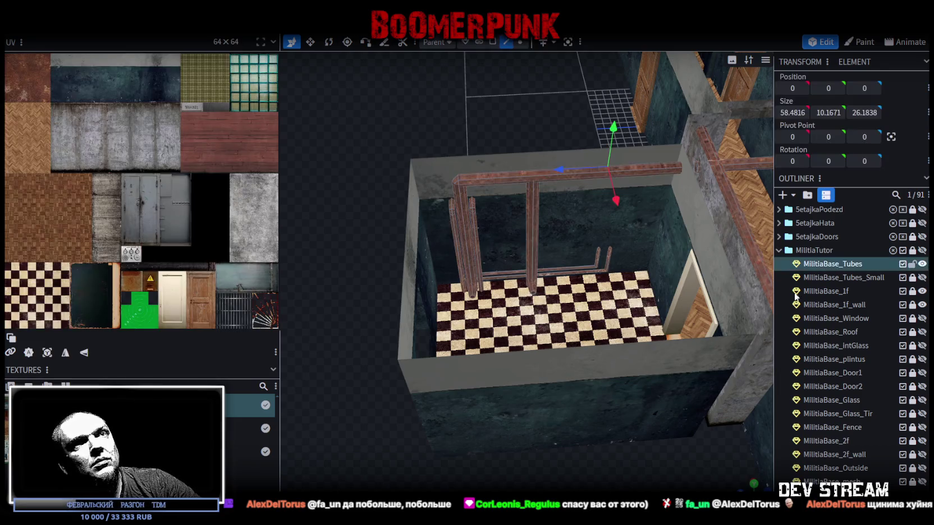
pyautogui.scroll(-5, 540, 391)
pyautogui.scroll(5, 522, 403)
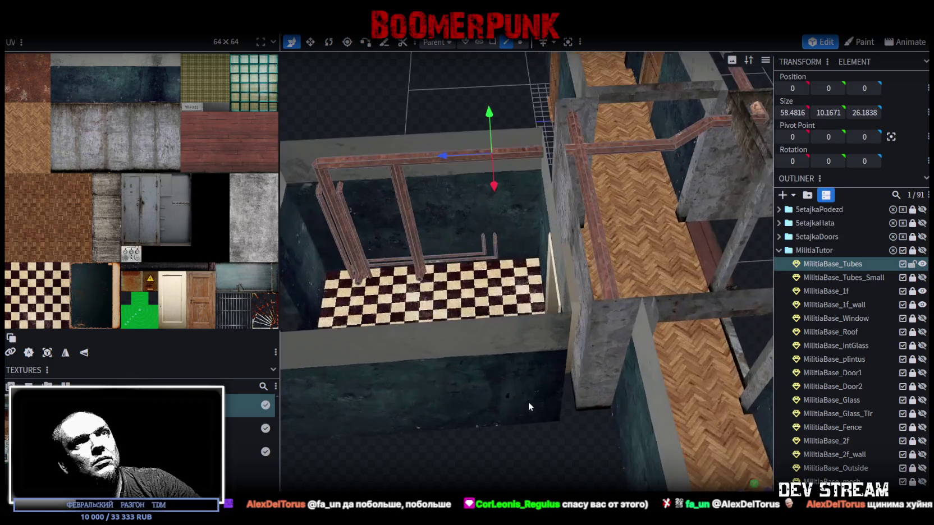
pyautogui.scroll(-3, 504, 421)
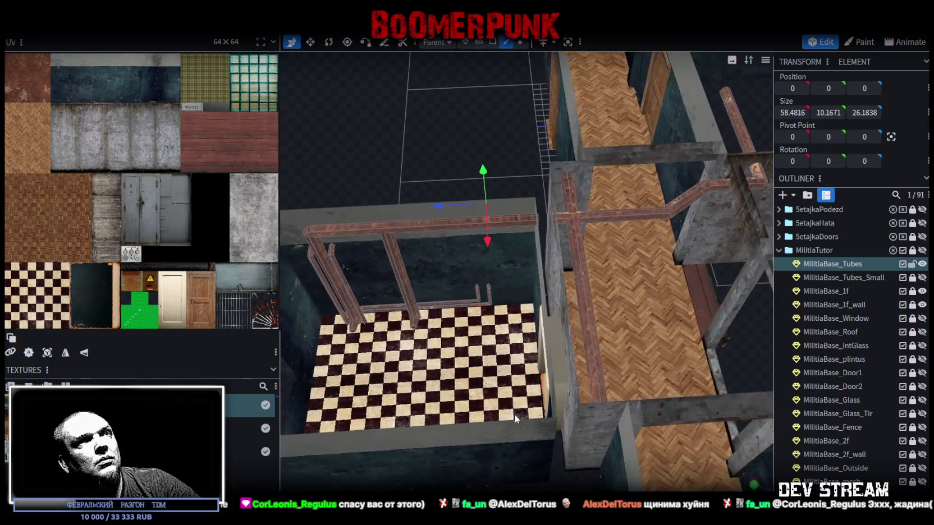
pyautogui.rightClick(526, 255)
pyautogui.scroll(5, 420, 197)
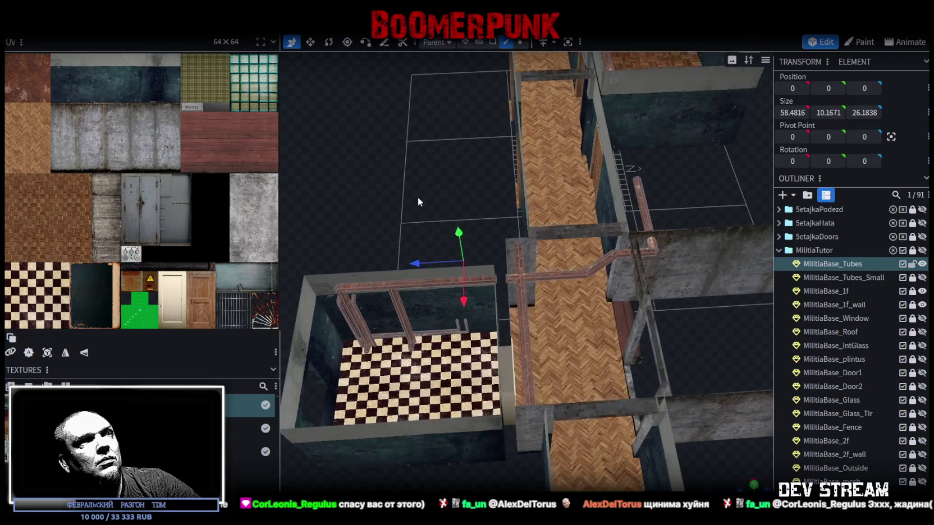
pyautogui.scroll(-3, 419, 198)
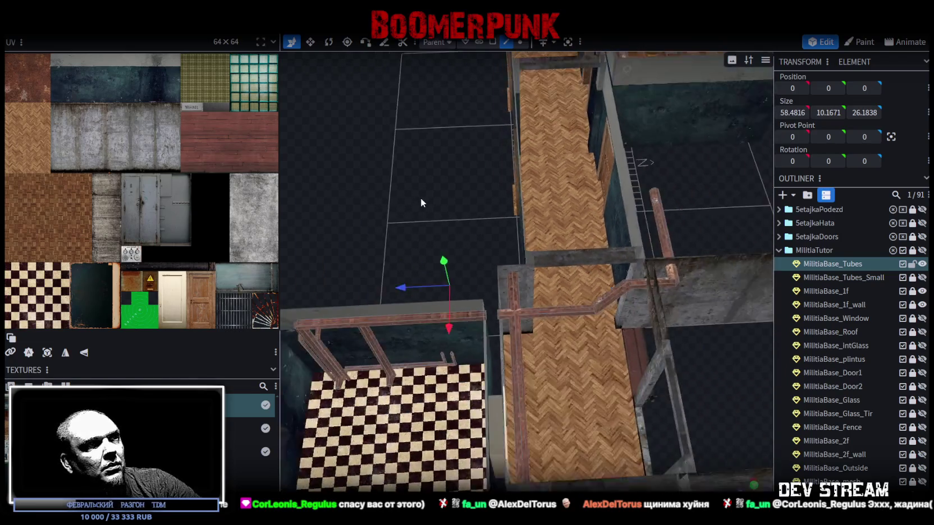
pyautogui.scroll(4, 403, 186)
pyautogui.click(543, 295)
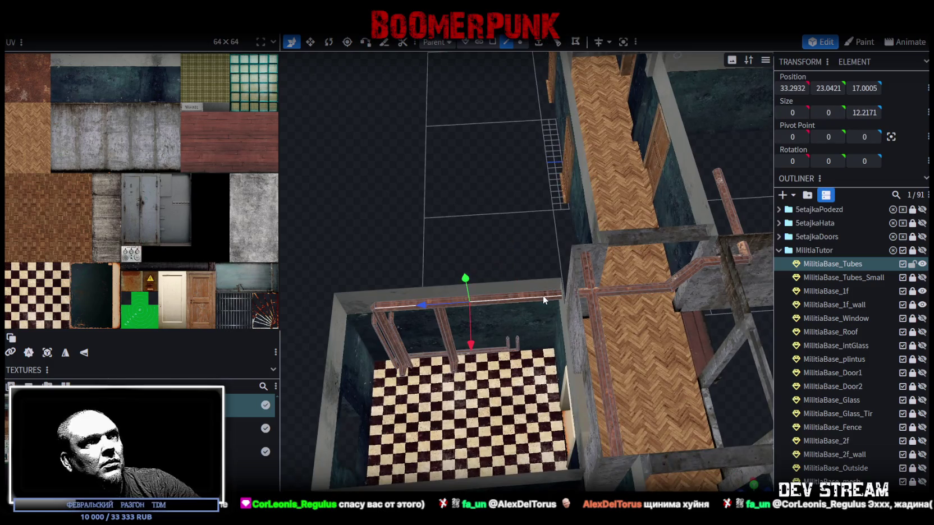
# In Edge mode, pick a vertical pipe edge and add a loop cut around it
pyautogui.moveTo(490, 214); pyautogui.dragTo(508, 219)
pyautogui.click(520, 42)
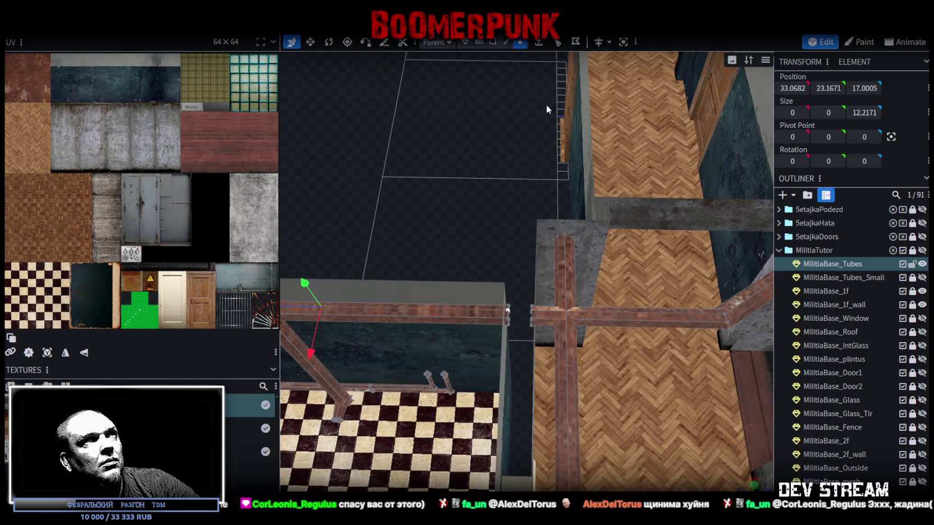
pyautogui.click(530, 313)
pyautogui.moveTo(519, 322)
pyautogui.mouseDown()
pyautogui.moveTo(459, 242)
pyautogui.moveTo(488, 239)
pyautogui.moveTo(480, 234)
pyautogui.moveTo(486, 206)
pyautogui.mouseUp()
pyautogui.click(506, 42)
pyautogui.click(525, 310)
pyautogui.click(523, 308)
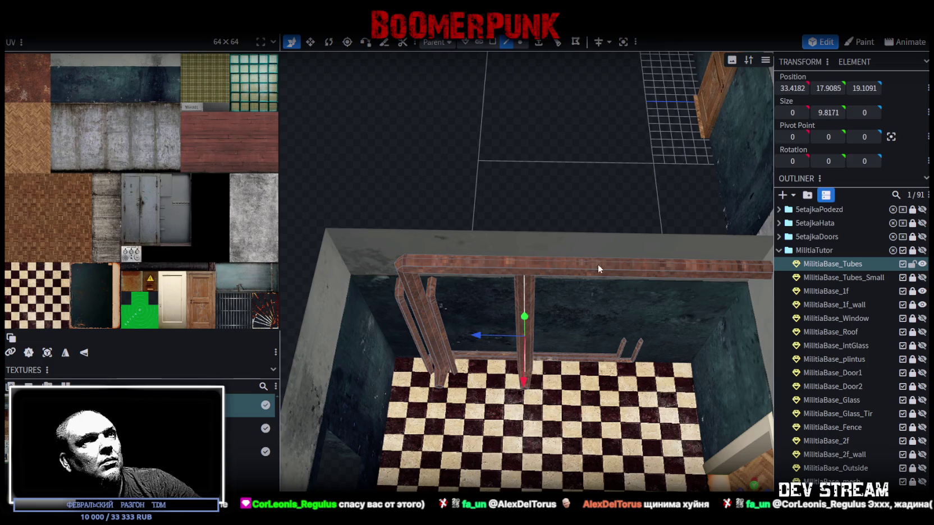
pyautogui.click(554, 44)
# Select the left vertical tube's edges, then its faces in Face mode
pyautogui.moveTo(526, 164)
pyautogui.mouseDown()
pyautogui.moveTo(529, 115)
pyautogui.moveTo(521, 118)
pyautogui.mouseUp()
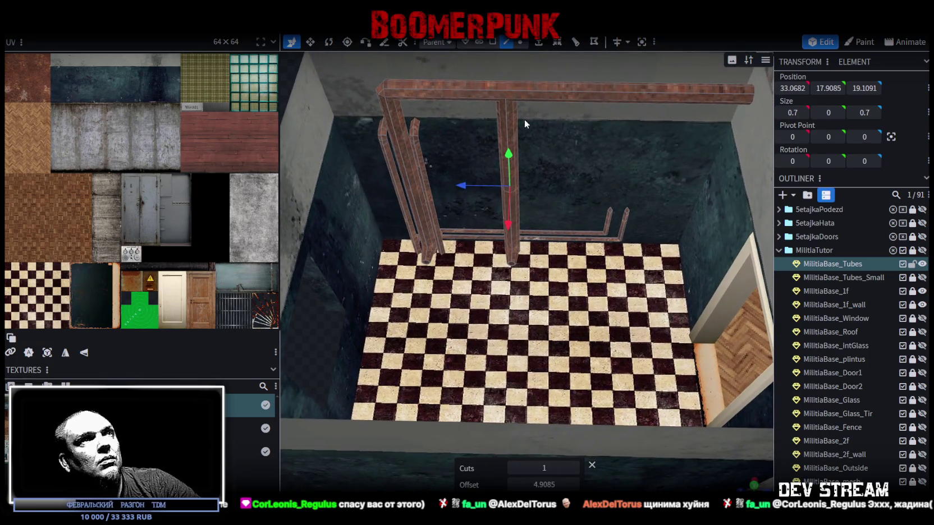
pyautogui.click(523, 119)
pyautogui.moveTo(368, 82); pyautogui.dragTo(397, 101)
pyautogui.moveTo(542, 98); pyautogui.dragTo(504, 114)
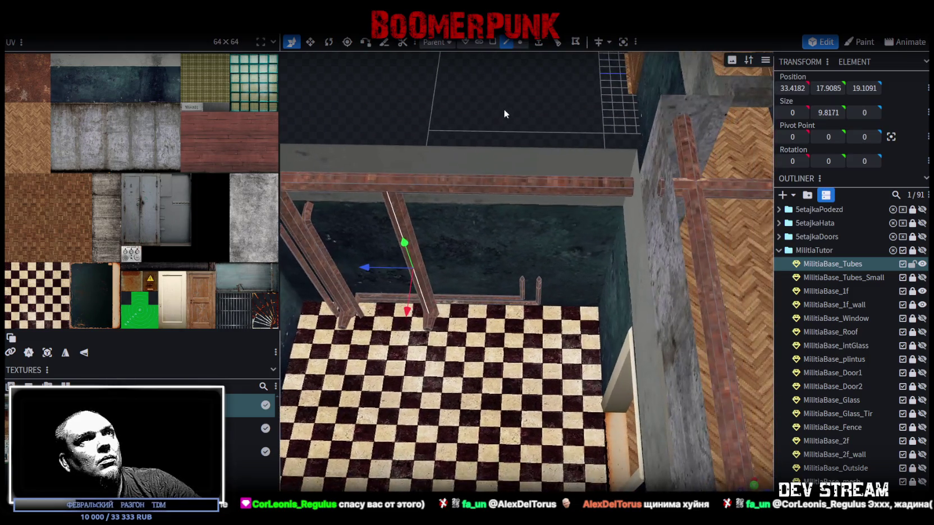
pyautogui.scroll(-3, 527, 137)
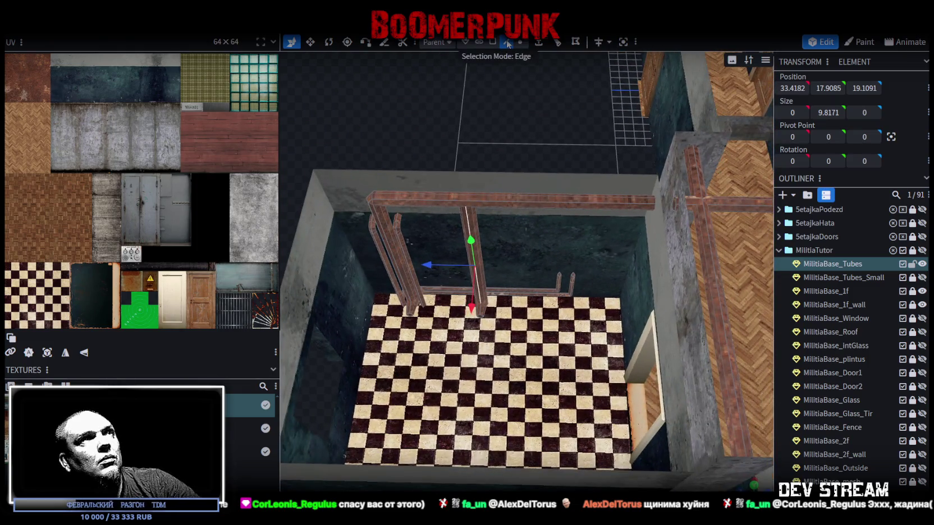
pyautogui.click(507, 44)
pyautogui.scroll(2, 399, 93)
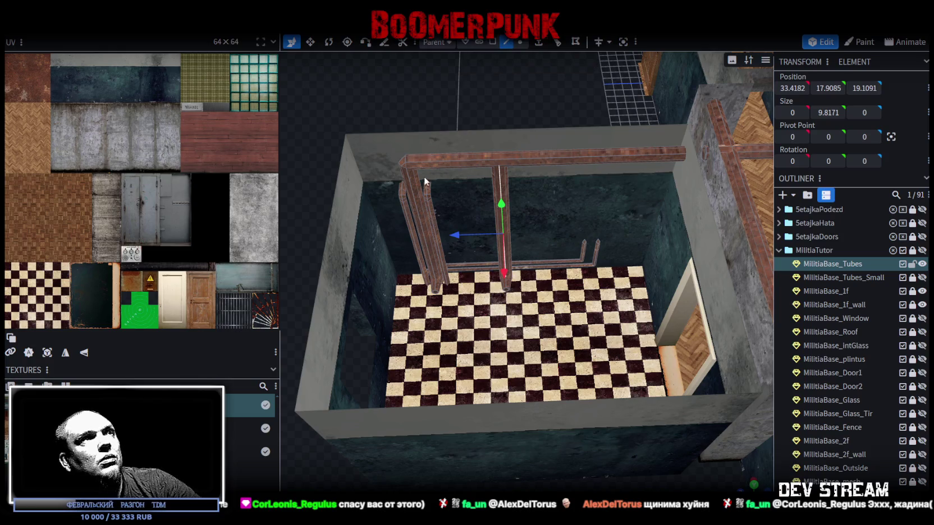
pyautogui.click(409, 182)
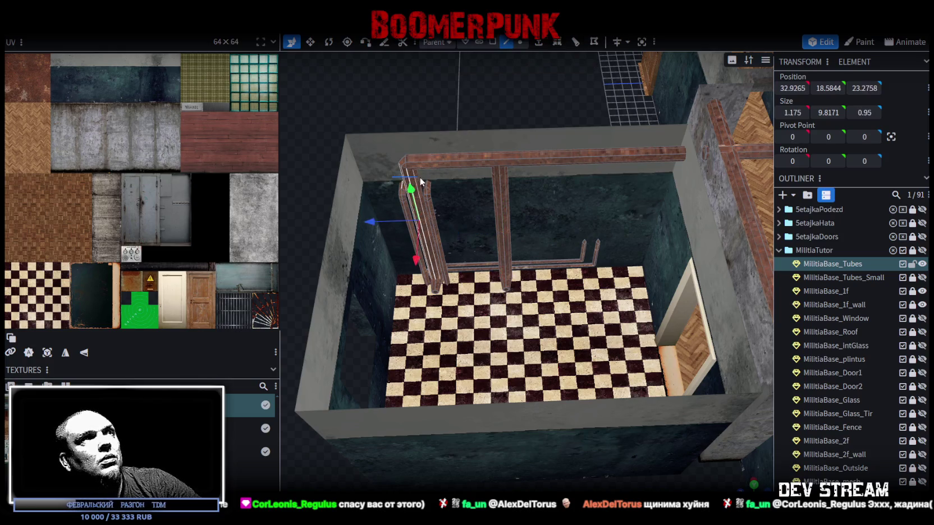
pyautogui.click(492, 43)
pyautogui.keyDown('shift'); pyautogui.click(425, 179); pyautogui.keyUp('shift')
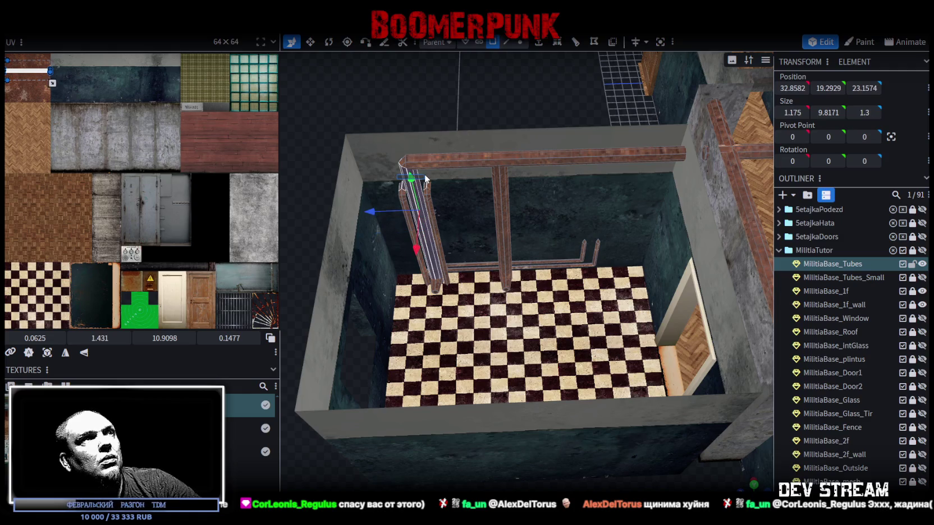
# Copy and paste the left tube, sliding the copy along Z past the left wall
pyautogui.moveTo(399, 115)
pyautogui.mouseDown()
pyautogui.moveTo(442, 161)
pyautogui.moveTo(437, 131)
pyautogui.moveTo(417, 164)
pyautogui.moveTo(419, 152)
pyautogui.mouseUp()
pyautogui.click(512, 158)
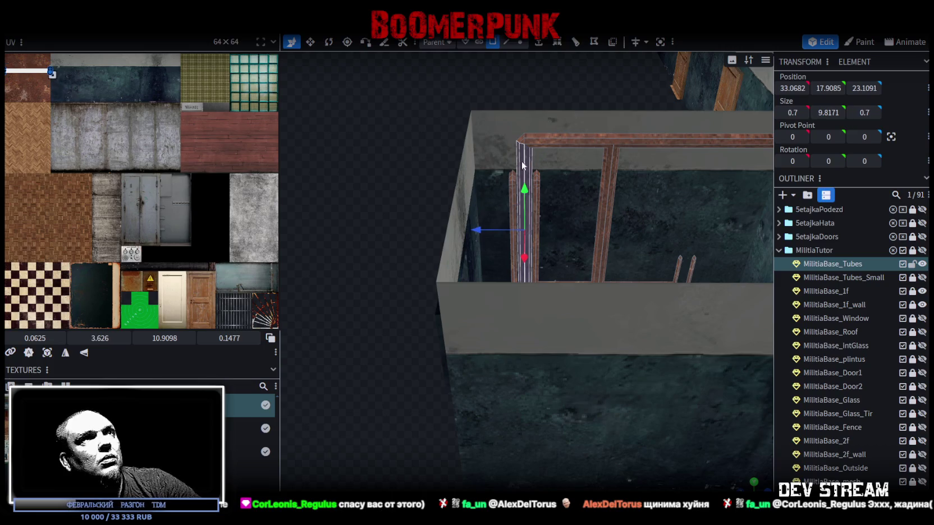
pyautogui.rightClick(525, 163)
pyautogui.click(558, 341)
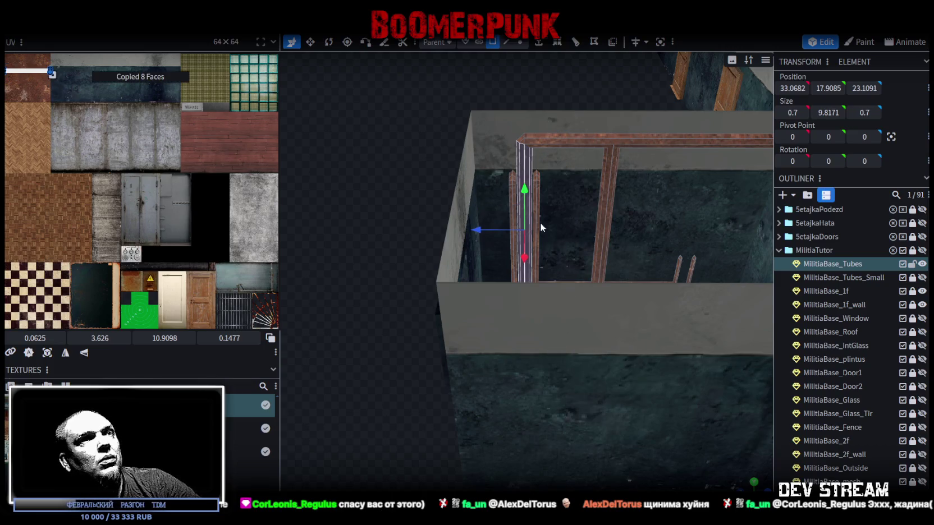
pyautogui.rightClick(525, 171)
pyautogui.click(555, 357)
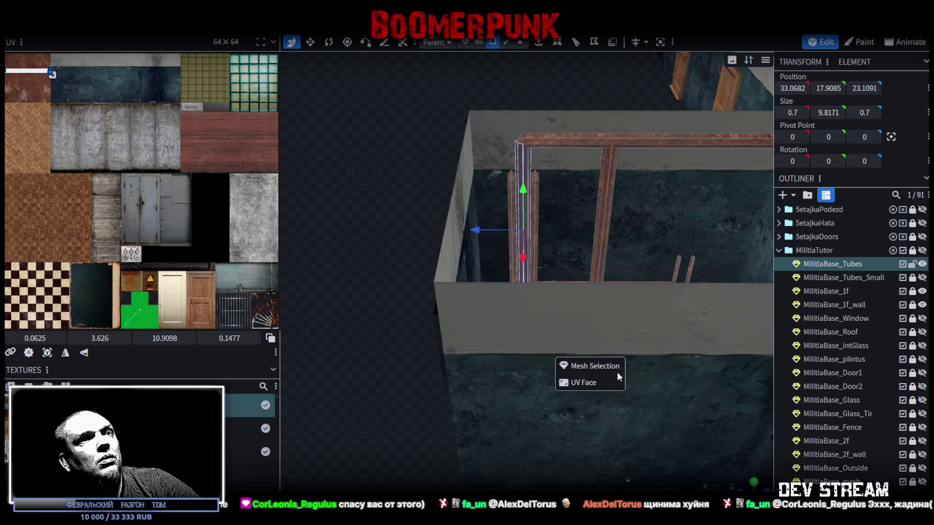
pyautogui.click(588, 366)
pyautogui.moveTo(475, 230)
pyautogui.mouseDown()
pyautogui.moveTo(317, 222)
pyautogui.moveTo(377, 225)
pyautogui.mouseUp()
# Loop-cut the top horizontal pipe (Ctrl+R) and lower the cut's offset to 1.1086
pyautogui.scroll(-3, 464, 131)
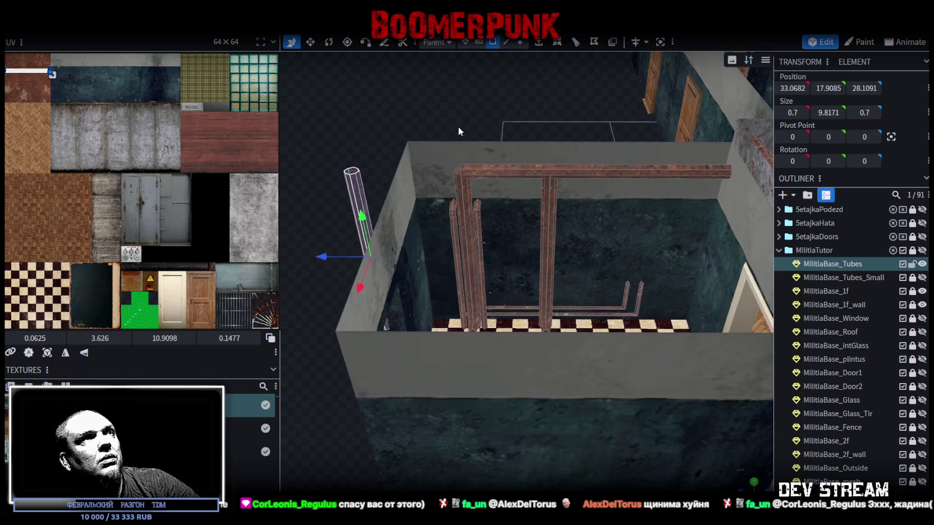
pyautogui.click(506, 42)
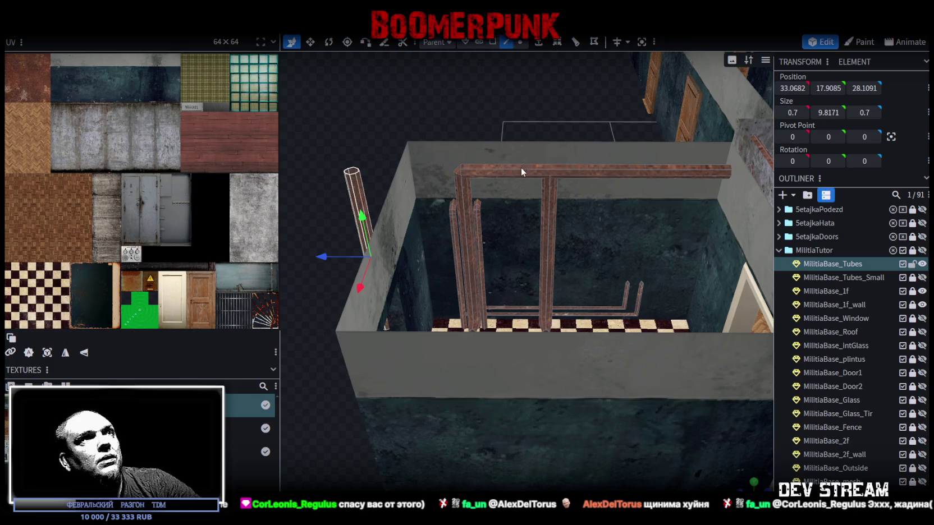
pyautogui.click(524, 174)
pyautogui.hotkey('ctrl', 'r')
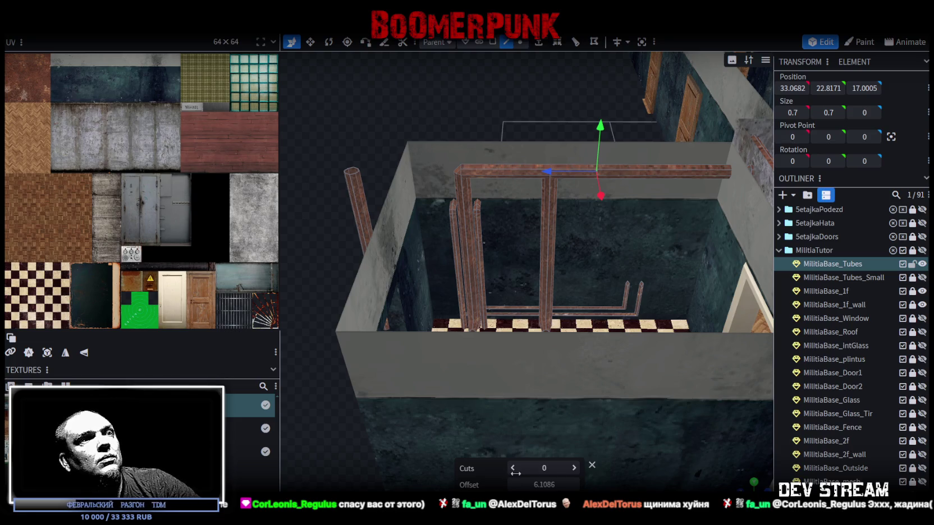
pyautogui.click(513, 485)
pyautogui.click(513, 485)
pyautogui.click(514, 485)
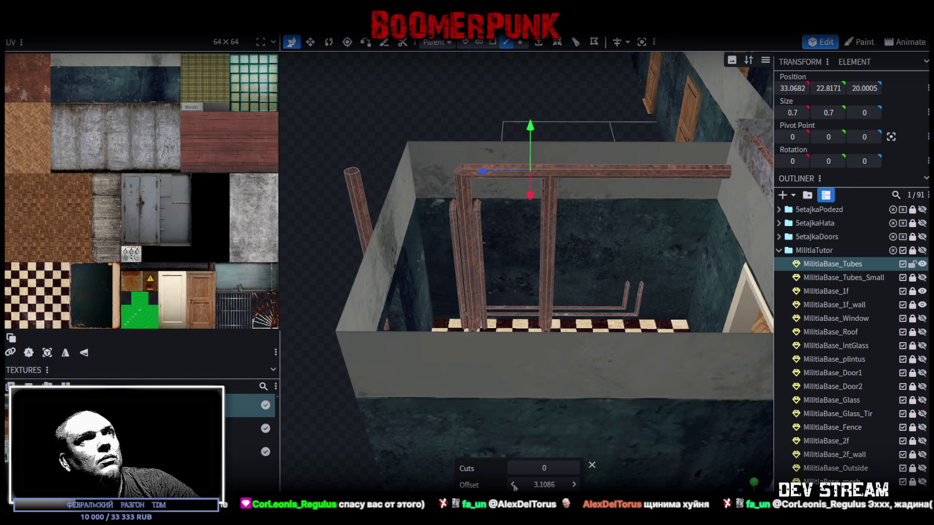
pyautogui.click(513, 485)
pyautogui.click(514, 485)
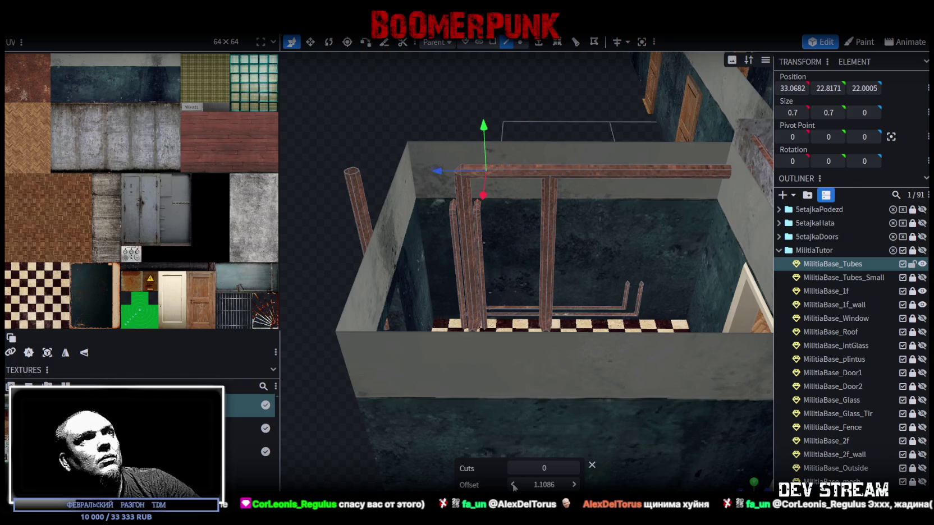
# In Face mode, select the horizontal pipe's face and then the bent vertical pipe
pyautogui.click(492, 41)
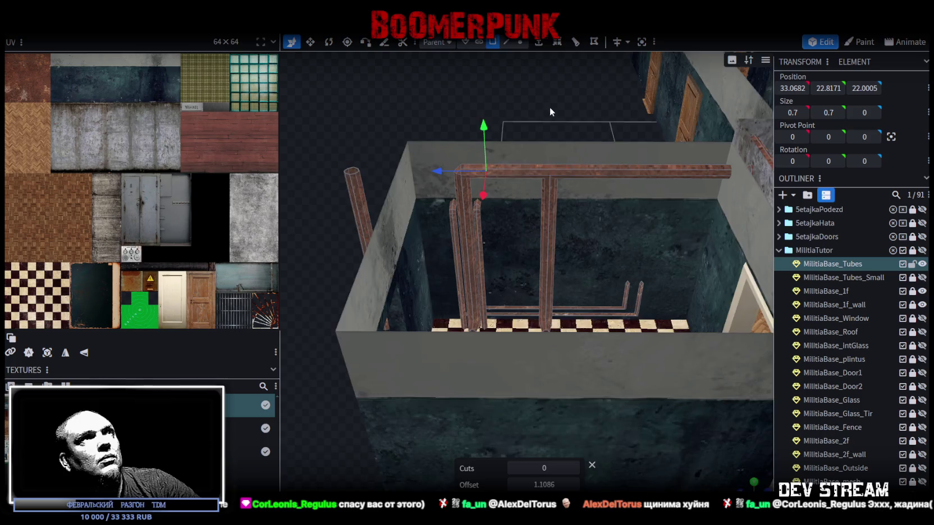
pyautogui.scroll(3, 549, 105)
pyautogui.click(484, 190)
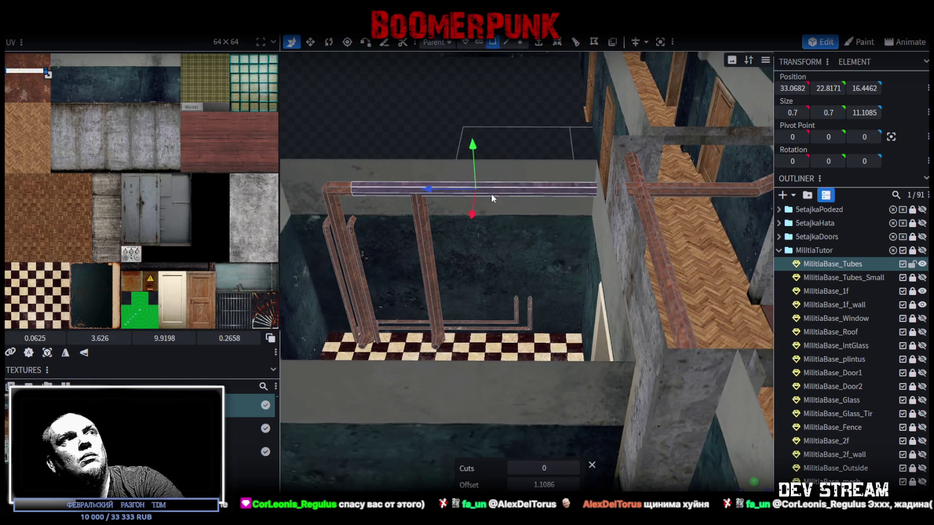
pyautogui.moveTo(452, 160); pyautogui.dragTo(483, 123)
pyautogui.click(533, 160)
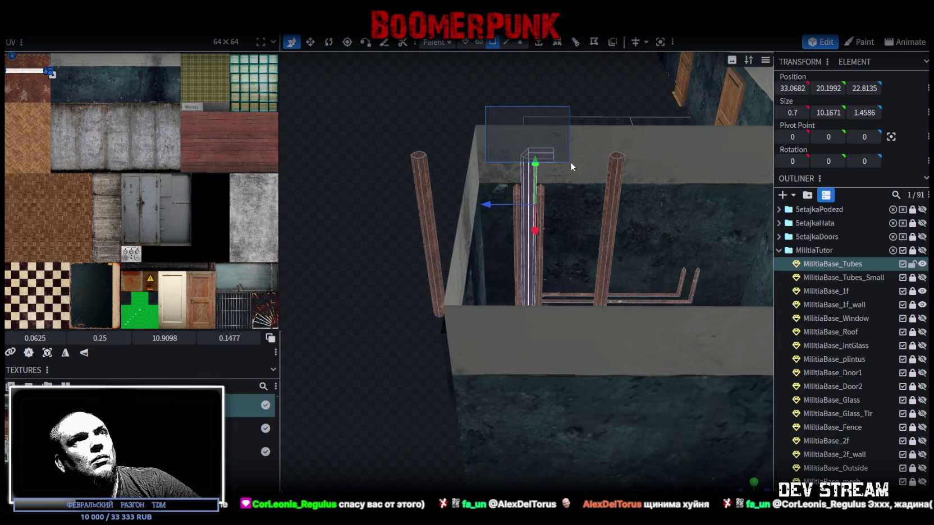
# Drag the bent pipe along the Z axis toward the right wall
pyautogui.moveTo(609, 180); pyautogui.dragTo(523, 216)
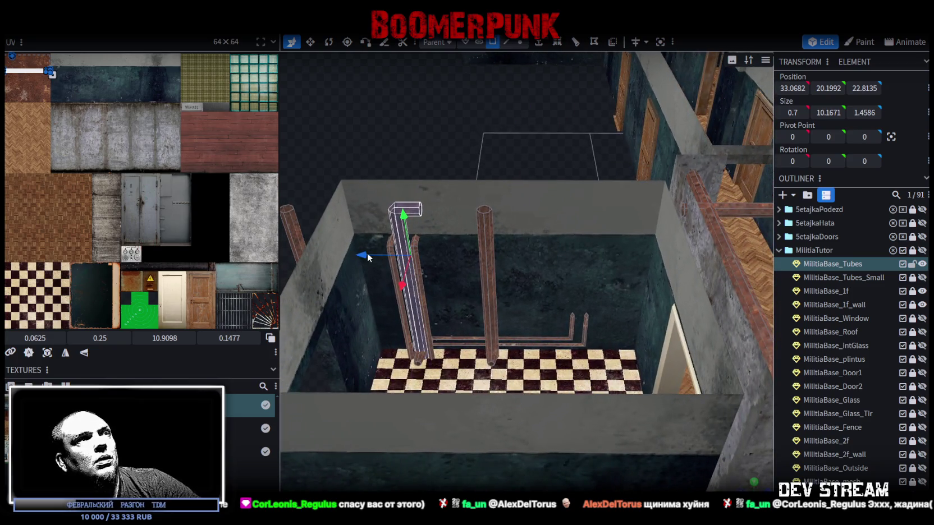
pyautogui.moveTo(368, 257); pyautogui.dragTo(519, 274)
pyautogui.moveTo(579, 278); pyautogui.dragTo(585, 273)
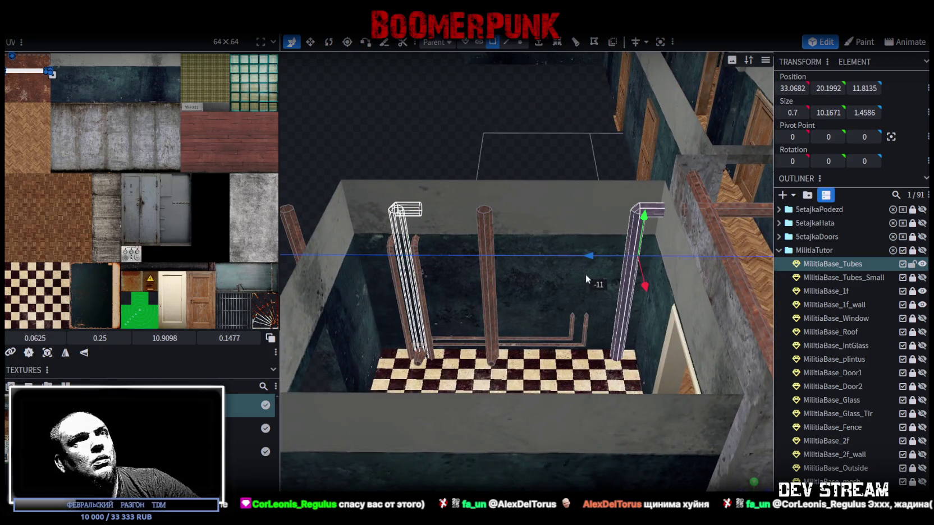
pyautogui.moveTo(542, 167); pyautogui.dragTo(498, 170)
pyautogui.scroll(5, 499, 174)
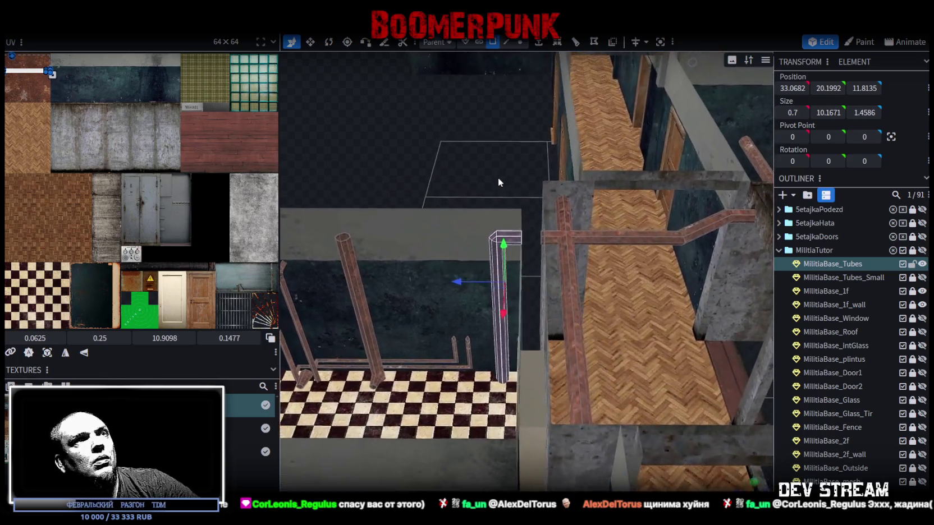
pyautogui.scroll(-8, 484, 320)
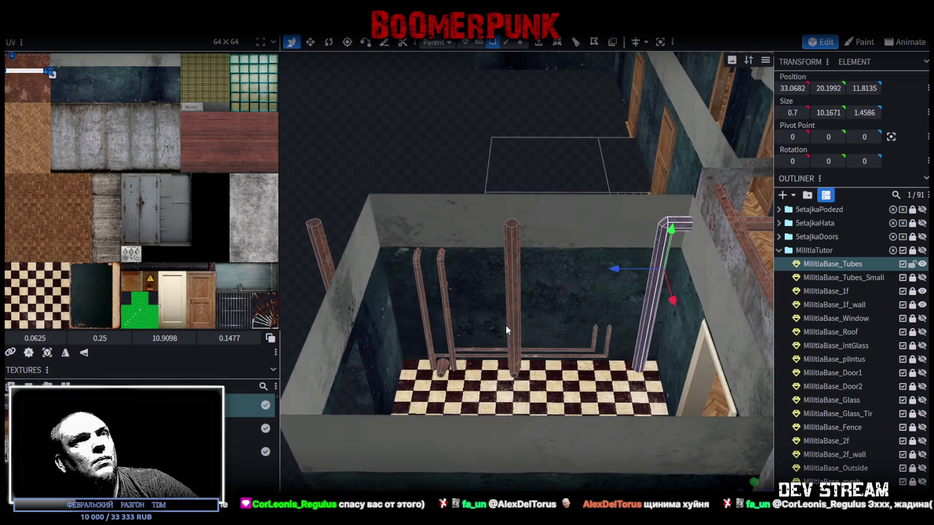
pyautogui.scroll(3, 508, 318)
pyautogui.scroll(1, 509, 337)
pyautogui.scroll(-4, 510, 345)
pyautogui.scroll(1, 514, 352)
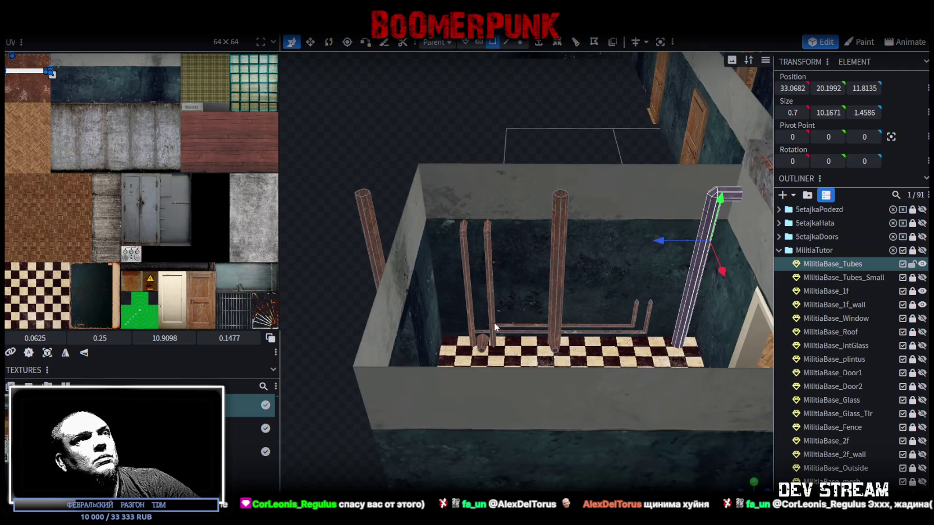
pyautogui.scroll(2, 495, 327)
# Bring the outside tube into the room and lower both tube tops to Y 9.4085
pyautogui.click(400, 199)
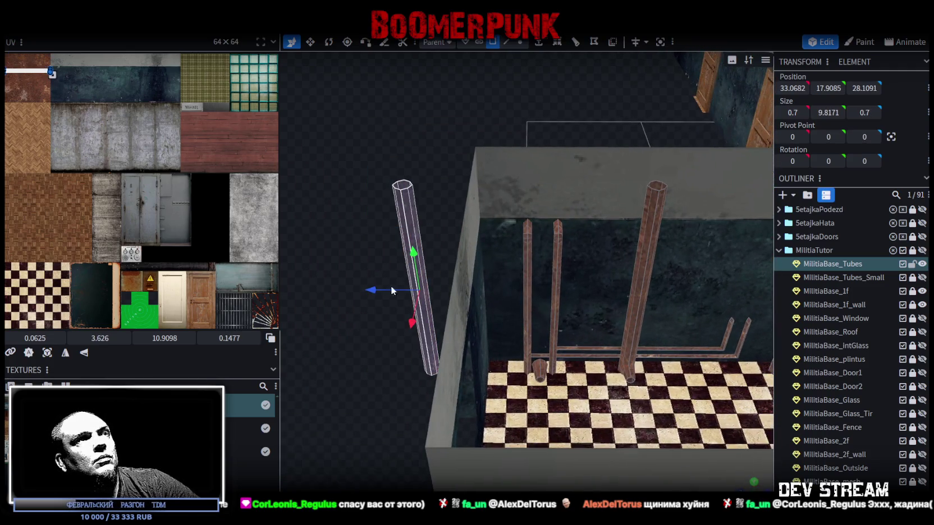
pyautogui.moveTo(372, 291)
pyautogui.mouseDown()
pyautogui.moveTo(488, 298)
pyautogui.moveTo(516, 323)
pyautogui.moveTo(531, 239)
pyautogui.mouseUp()
pyautogui.scroll(3, 508, 162)
pyautogui.scroll(-3, 509, 167)
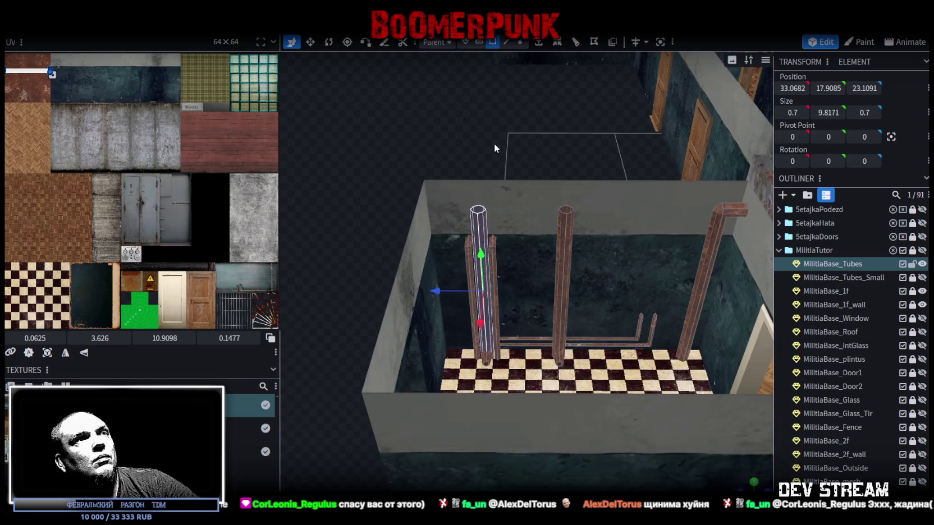
pyautogui.moveTo(440, 146); pyautogui.dragTo(594, 219)
pyautogui.moveTo(521, 257)
pyautogui.mouseDown()
pyautogui.moveTo(521, 377)
pyautogui.moveTo(521, 368)
pyautogui.mouseUp()
pyautogui.scroll(3, 503, 370)
pyautogui.scroll(5, 503, 370)
pyautogui.scroll(-5, 503, 369)
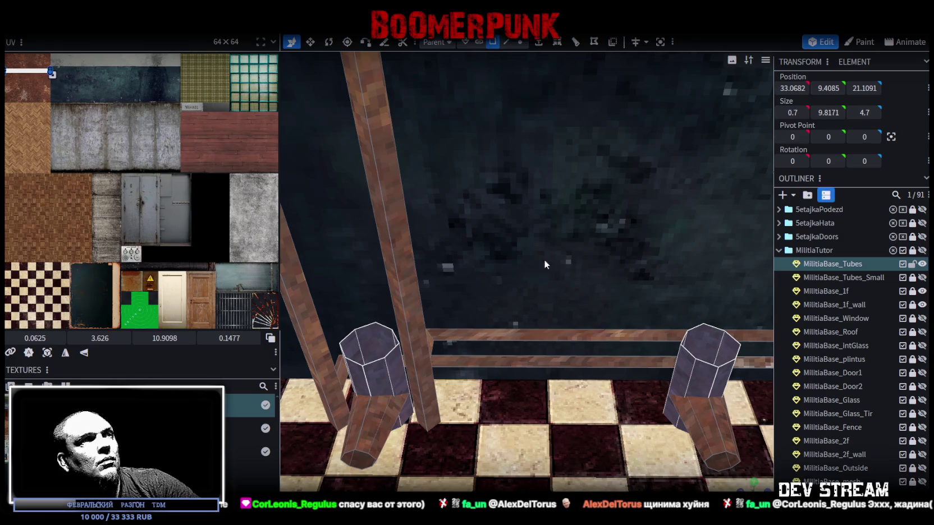
pyautogui.click(506, 42)
pyautogui.click(376, 365)
pyautogui.click(389, 341)
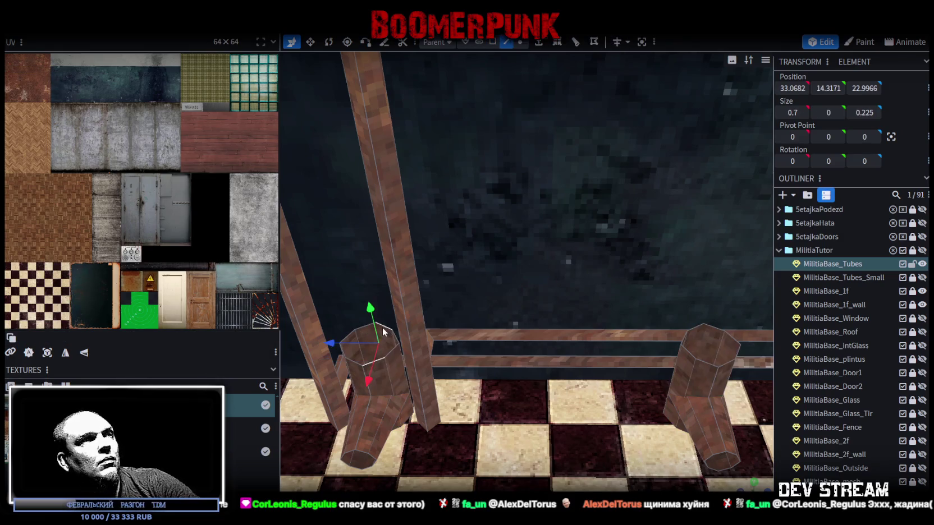
pyautogui.keyDown('shift'); pyautogui.click(380, 357); pyautogui.keyUp('shift')
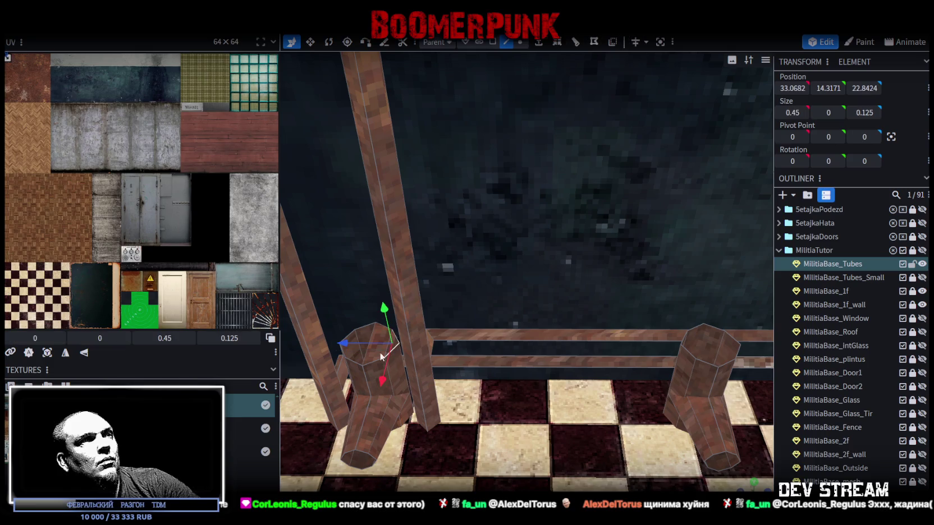
pyautogui.click(365, 339)
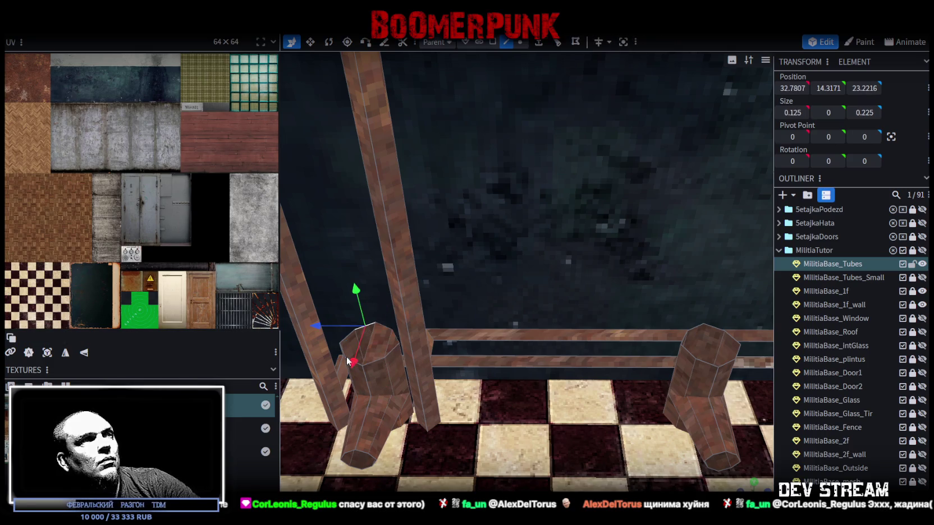
pyautogui.click(368, 356)
pyautogui.click(355, 364)
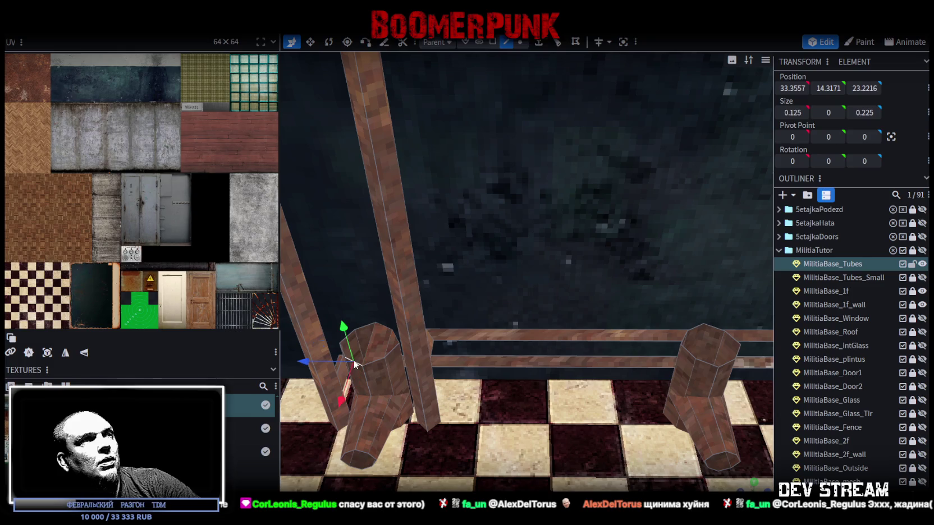
pyautogui.keyDown('shift'); pyautogui.click(365, 332); pyautogui.keyUp('shift')
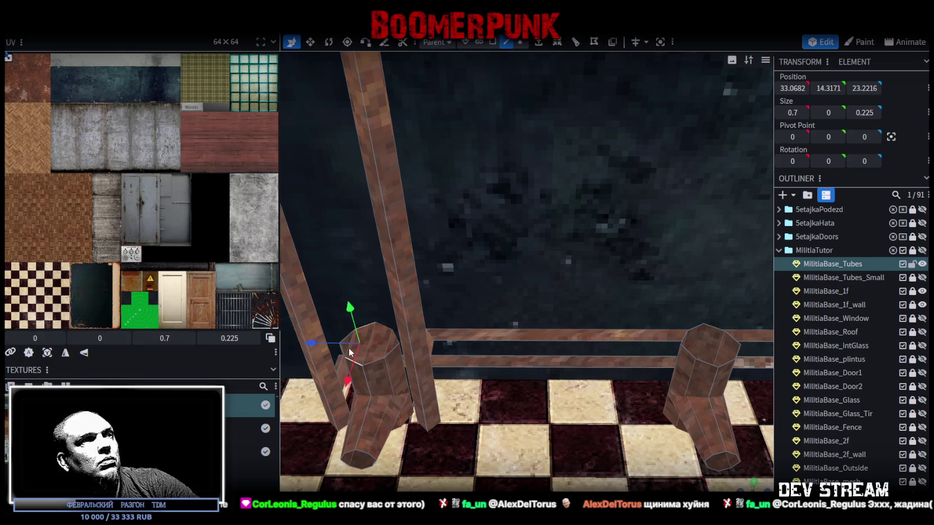
pyautogui.click(348, 344)
pyautogui.click(343, 343)
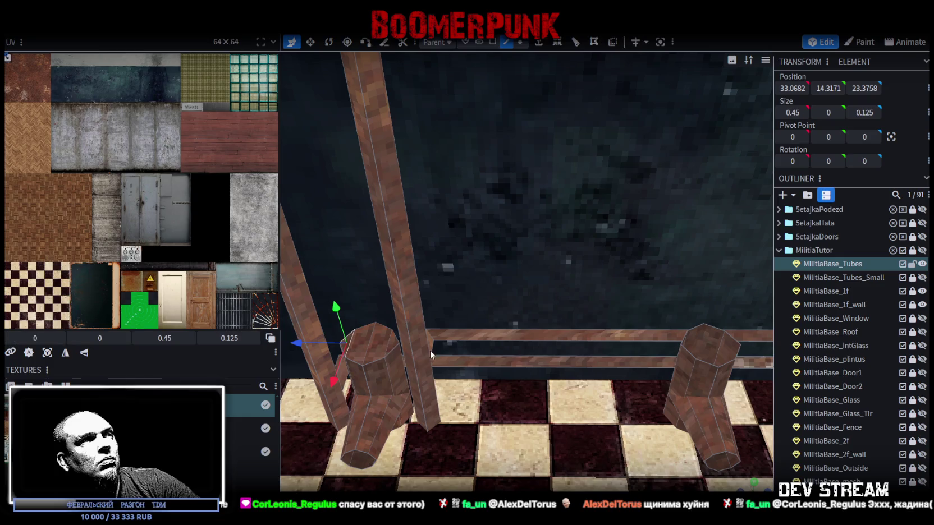
pyautogui.press('f')
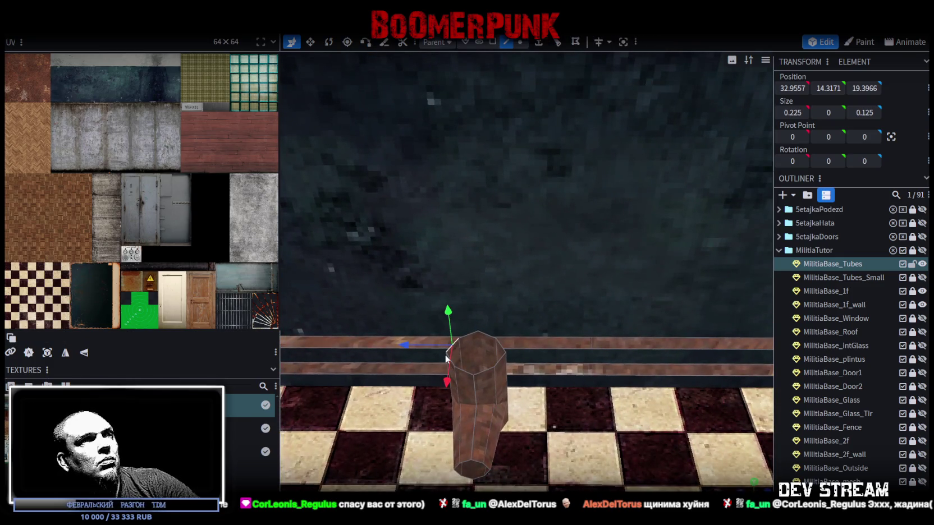
pyautogui.click(454, 365)
pyautogui.click(449, 362)
pyautogui.click(462, 371)
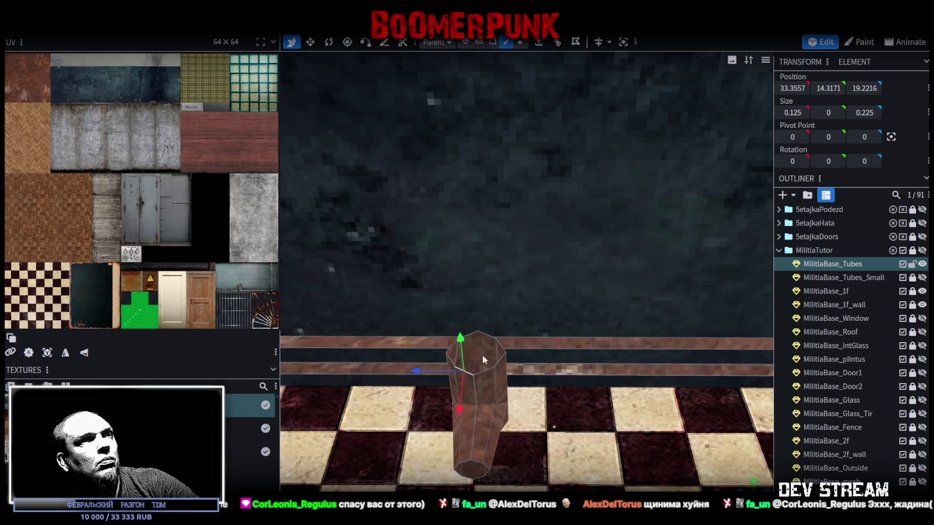
pyautogui.click(483, 373)
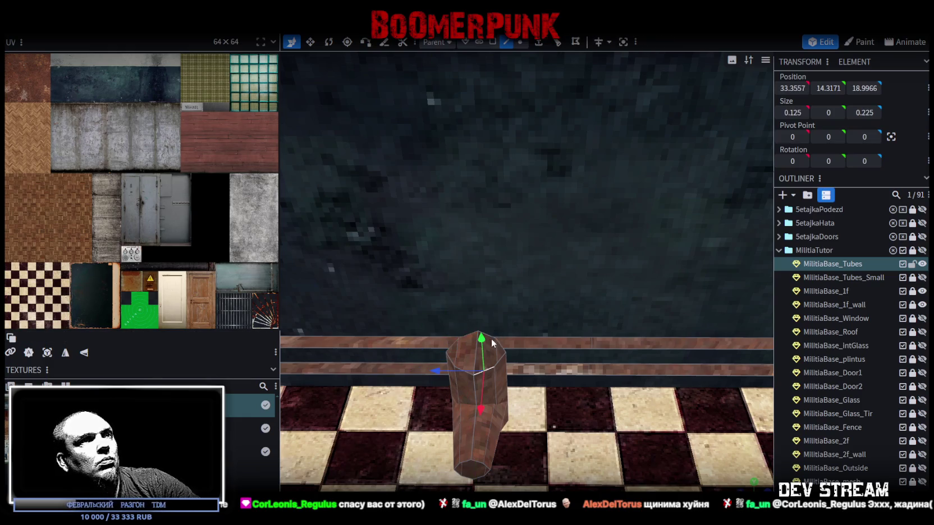
pyautogui.click(505, 359)
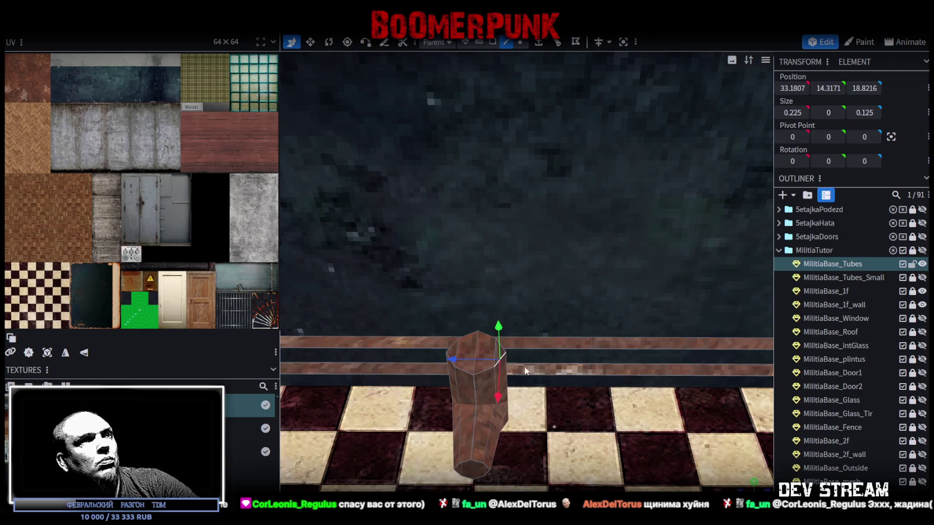
pyautogui.moveTo(522, 368); pyautogui.dragTo(548, 373)
pyautogui.click(638, 360)
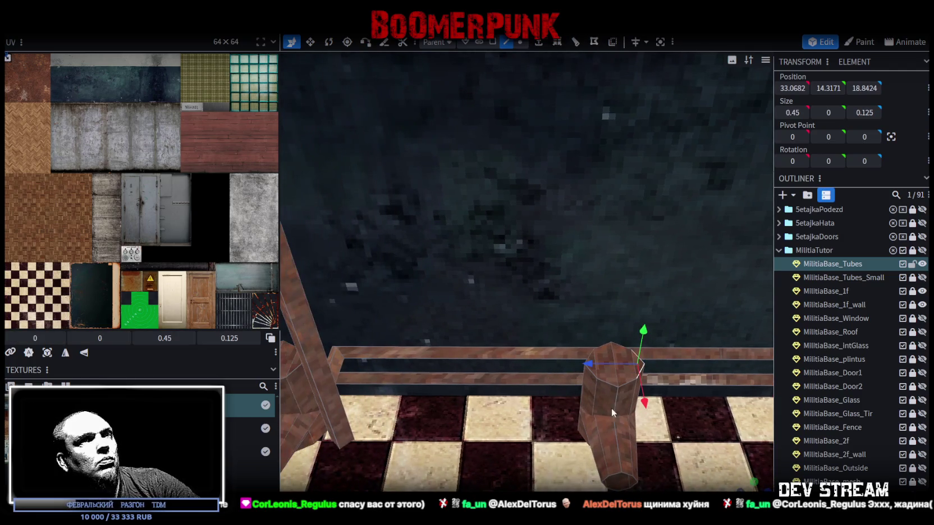
pyautogui.scroll(-5, 579, 417)
pyautogui.moveTo(556, 378)
pyautogui.mouseDown()
pyautogui.moveTo(552, 423)
pyautogui.moveTo(565, 432)
pyautogui.moveTo(492, 439)
pyautogui.moveTo(584, 432)
pyautogui.mouseUp()
# Export the model as FBX, overwriting Build0Tutor.fbx
pyautogui.click(83, 29)
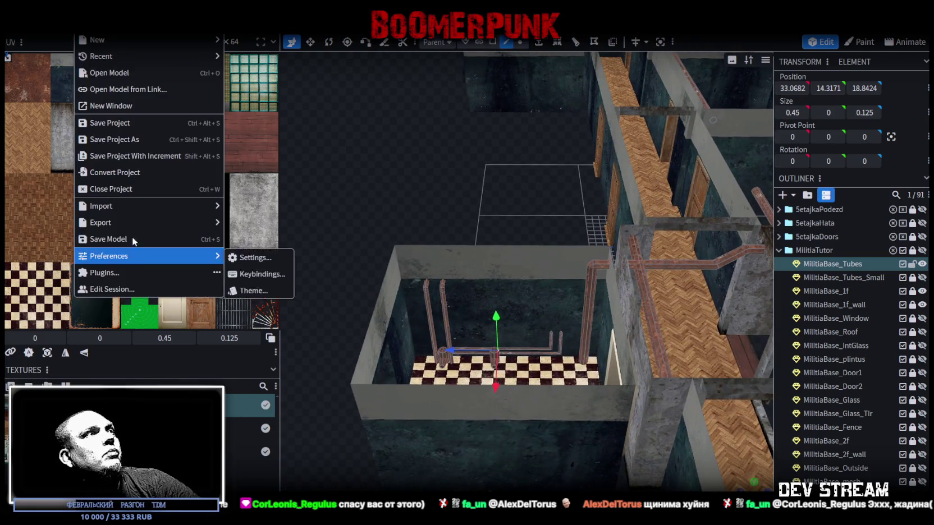
pyautogui.moveTo(133, 221)
pyautogui.click(278, 259)
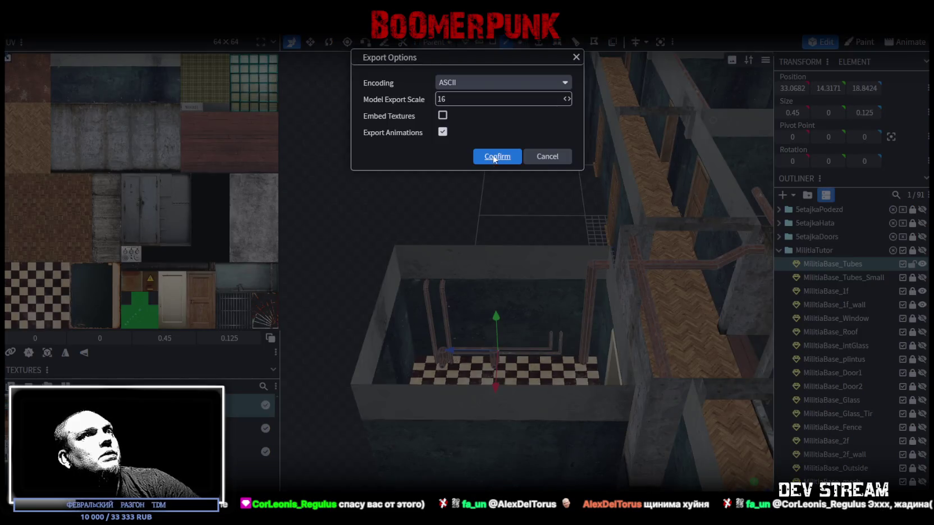
pyautogui.click(495, 156)
pyautogui.doubleClick(163, 85)
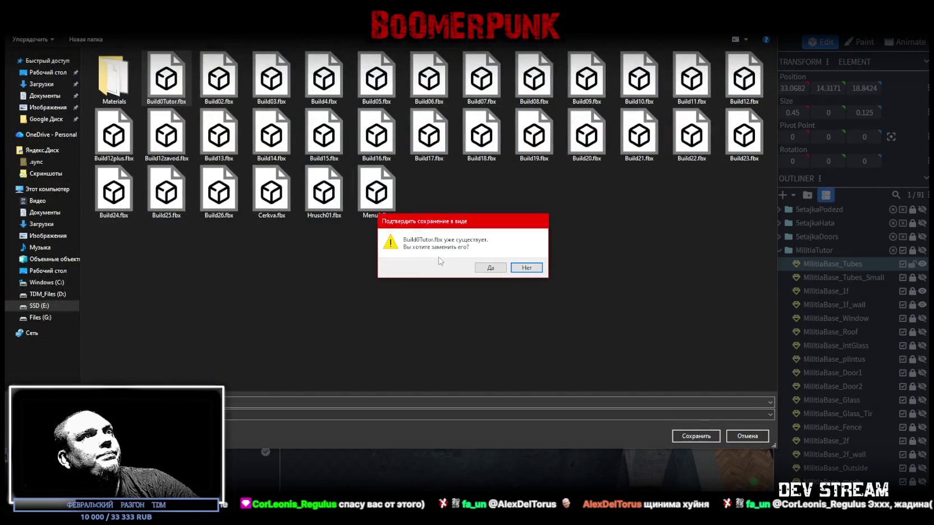
pyautogui.click(491, 267)
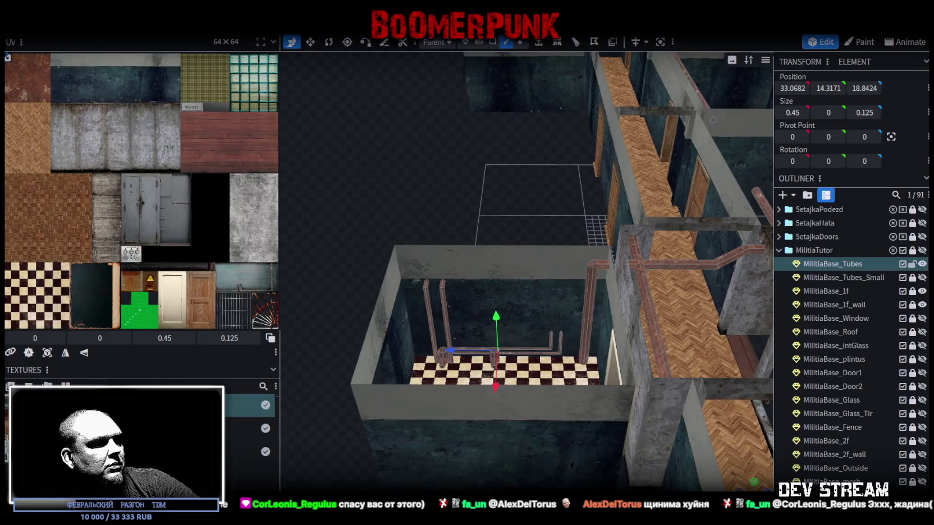
# Back in Unity, select the toilet in the checkered-floor room
pyautogui.hotkey('alt', 'Tab')
pyautogui.moveTo(496, 345)
pyautogui.mouseDown()
pyautogui.moveTo(453, 224)
pyautogui.moveTo(505, 258)
pyautogui.moveTo(566, 277)
pyautogui.moveTo(450, 186)
pyautogui.moveTo(359, 184)
pyautogui.moveTo(347, 241)
pyautogui.mouseUp()
pyautogui.click(339, 283)
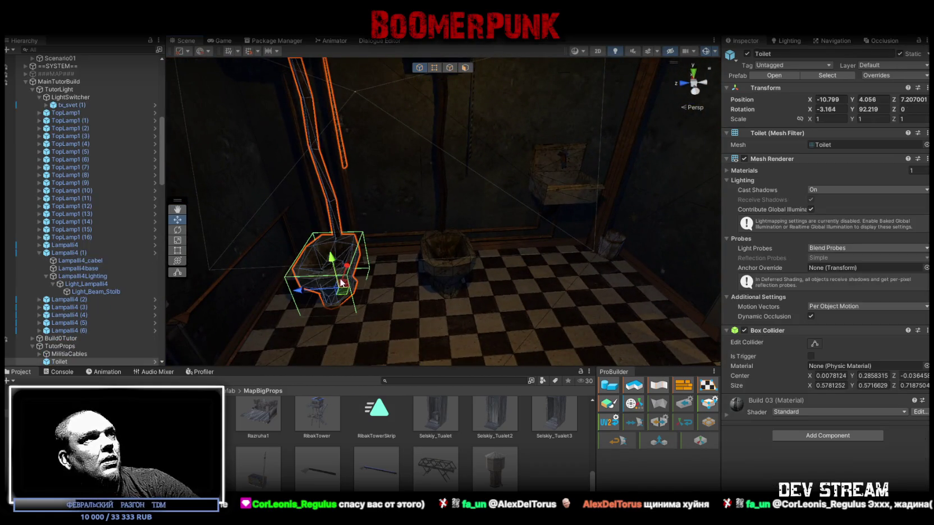
pyautogui.press('f')
pyautogui.moveTo(490, 194); pyautogui.dragTo(505, 225)
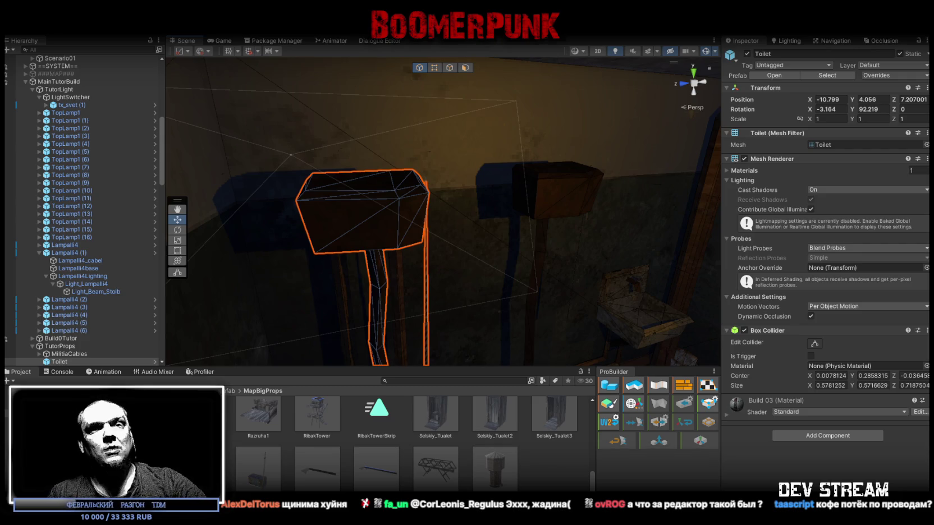
pyautogui.moveTo(517, 353); pyautogui.dragTo(533, 285)
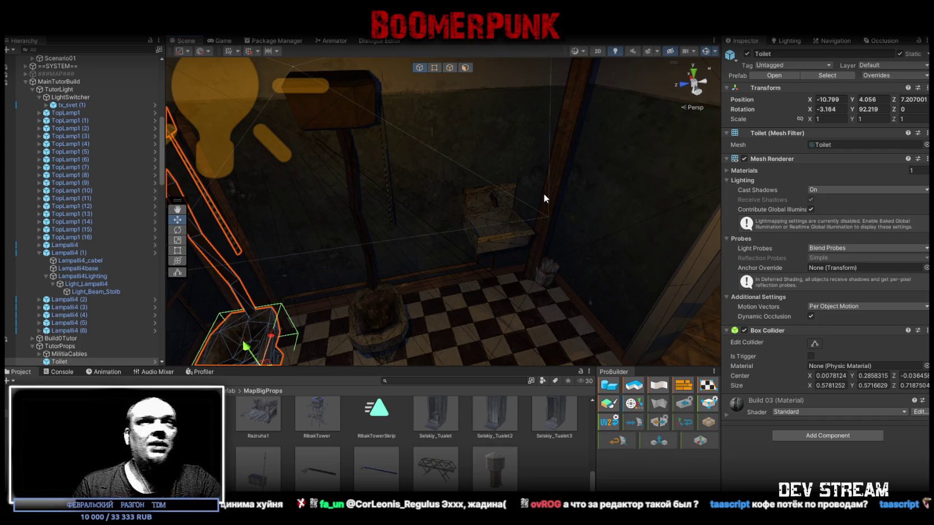
pyautogui.moveTo(533, 193); pyautogui.dragTo(438, 220)
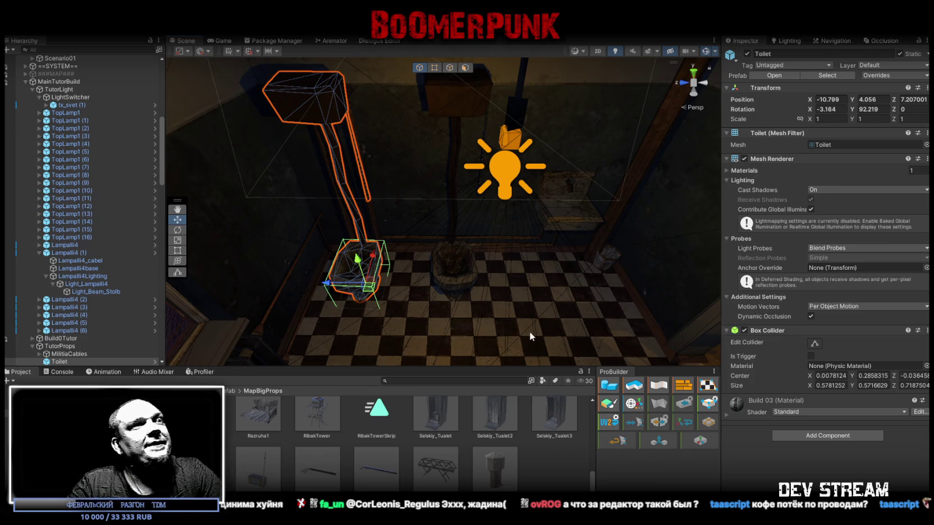
pyautogui.moveTo(538, 238)
pyautogui.mouseDown()
pyautogui.moveTo(608, 127)
pyautogui.moveTo(673, 120)
pyautogui.moveTo(670, 131)
pyautogui.mouseUp()
pyautogui.click(491, 110)
# Duplicate the tx_svet (1) switch plate and move the copy onto the wall
pyautogui.moveTo(619, 192)
pyautogui.mouseDown()
pyautogui.moveTo(604, 196)
pyautogui.moveTo(589, 231)
pyautogui.moveTo(567, 246)
pyautogui.moveTo(464, 252)
pyautogui.mouseUp()
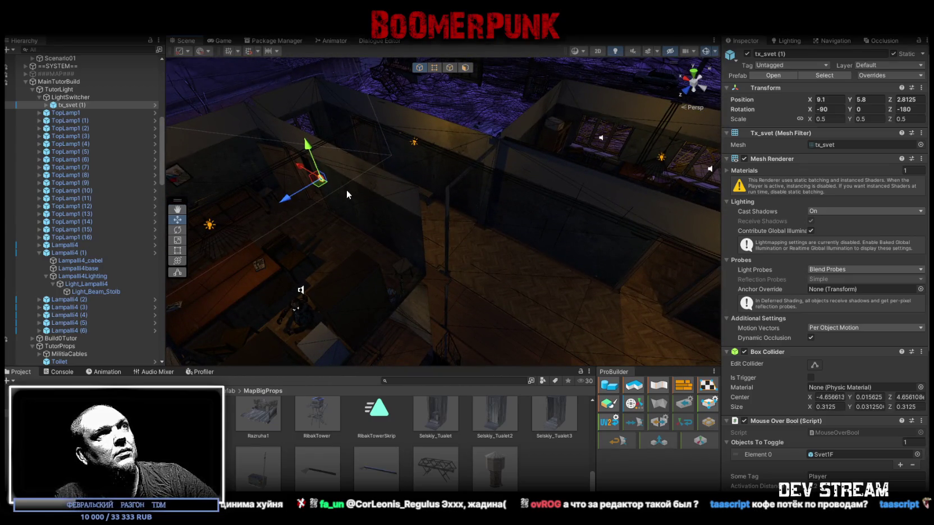
pyautogui.hotkey('ctrl', 'd')
pyautogui.moveTo(330, 185)
pyautogui.mouseDown()
pyautogui.moveTo(634, 219)
pyautogui.moveTo(651, 241)
pyautogui.moveTo(353, 211)
pyautogui.moveTo(481, 247)
pyautogui.mouseUp()
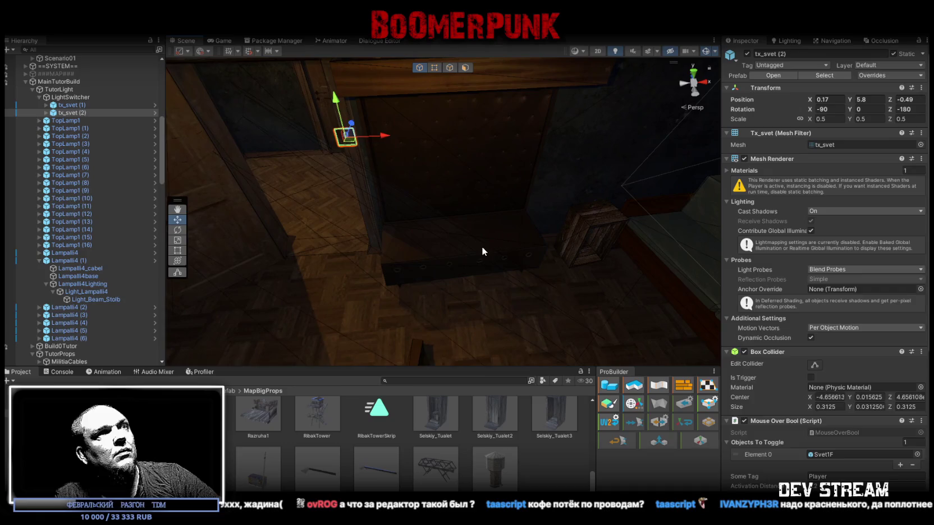
pyautogui.click(482, 247)
pyautogui.press('f')
pyautogui.moveTo(486, 153)
pyautogui.mouseDown()
pyautogui.moveTo(511, 270)
pyautogui.moveTo(537, 264)
pyautogui.moveTo(593, 212)
pyautogui.moveTo(538, 173)
pyautogui.moveTo(361, 165)
pyautogui.mouseUp()
pyautogui.scroll(10, 95, 237)
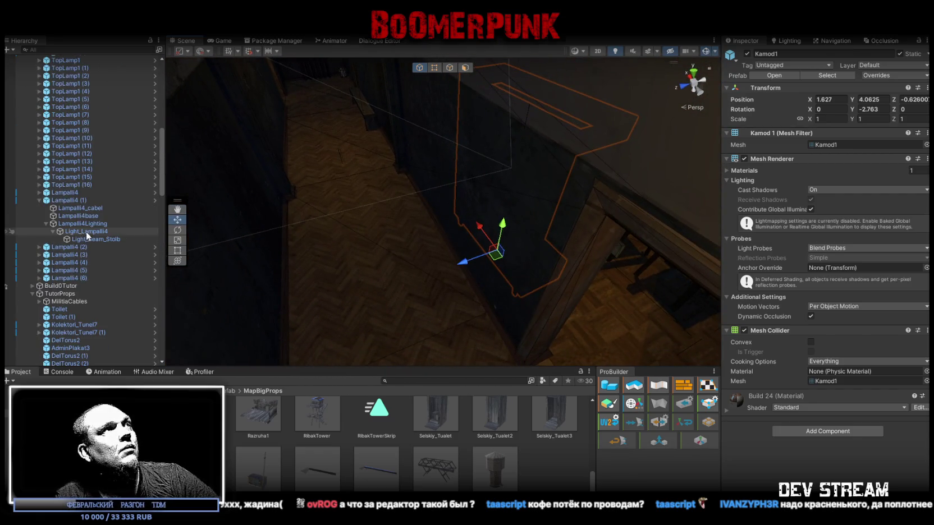
# Reorder Lampalli4 (1) above Lampalli4 in the Hierarchy
pyautogui.click(32, 293)
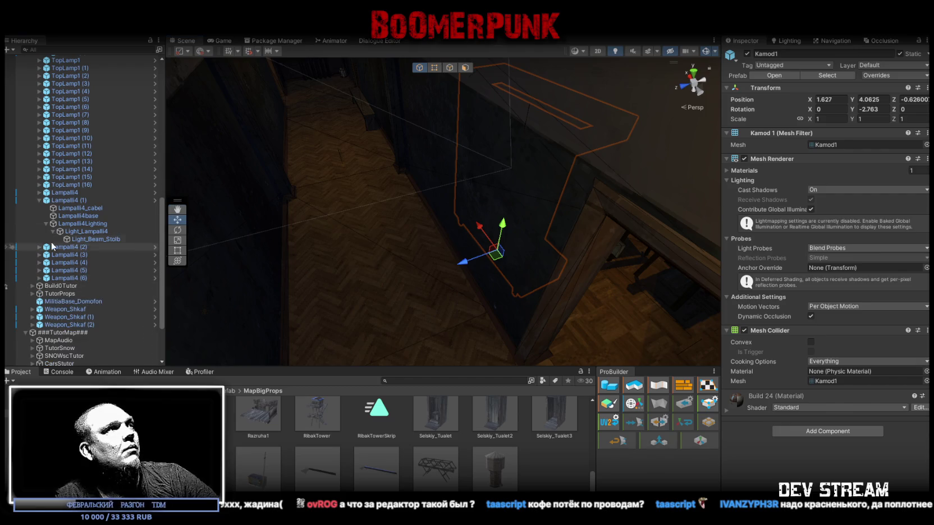
pyautogui.click(40, 200)
pyautogui.scroll(5, 90, 201)
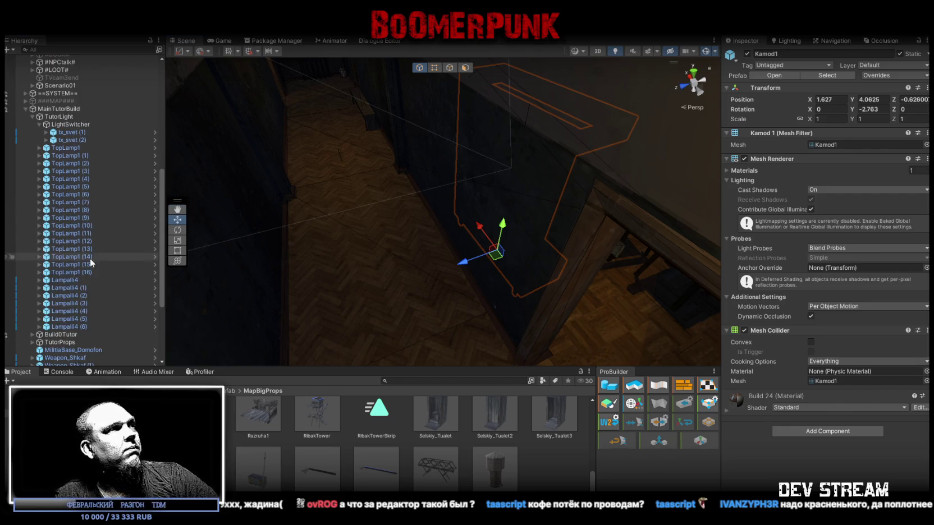
pyautogui.click(71, 290)
pyautogui.moveTo(69, 278); pyautogui.dragTo(70, 276)
pyautogui.click(73, 288)
pyautogui.moveTo(347, 214)
pyautogui.mouseDown()
pyautogui.moveTo(390, 185)
pyautogui.moveTo(501, 189)
pyautogui.moveTo(336, 212)
pyautogui.mouseUp()
# Set tx_svet (2) Rotation Z to 0 so it stands upright by the doorway
pyautogui.click(75, 140)
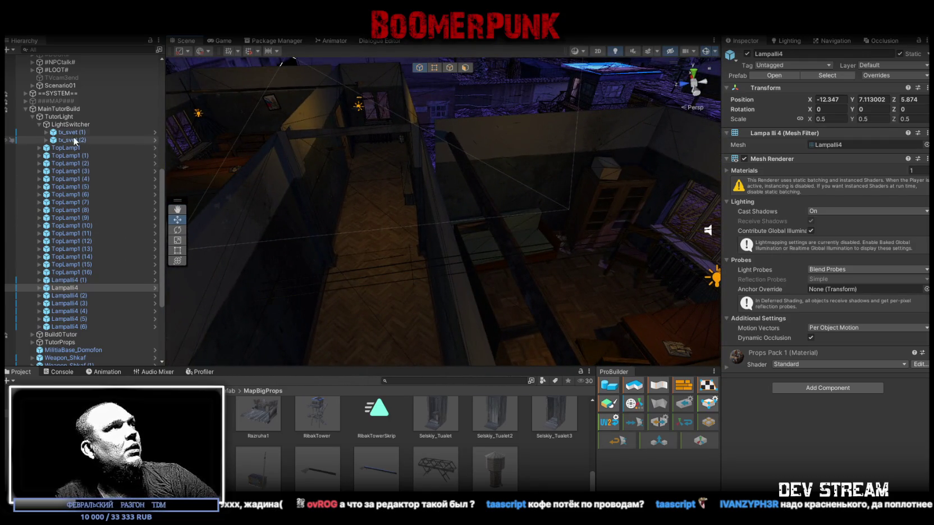
pyautogui.moveTo(426, 235)
pyautogui.mouseDown()
pyautogui.moveTo(406, 259)
pyautogui.moveTo(247, 240)
pyautogui.moveTo(258, 247)
pyautogui.mouseUp()
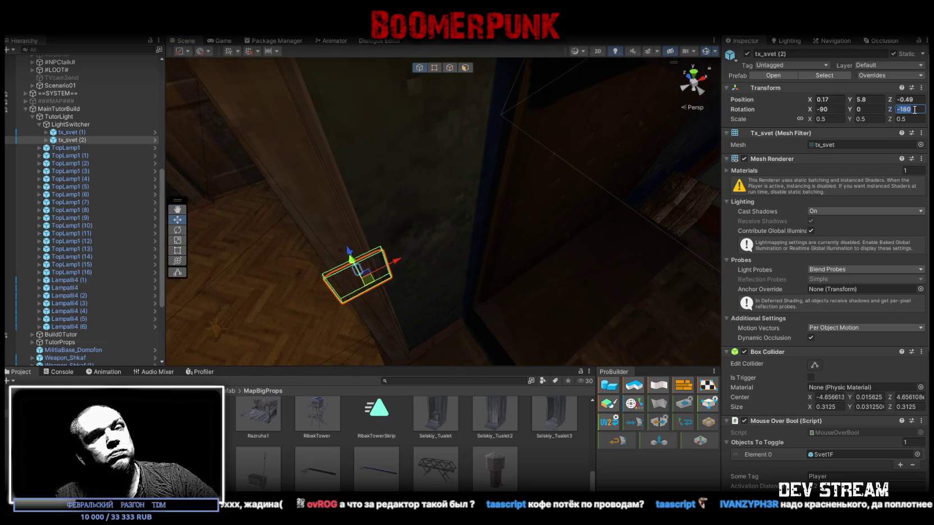
pyautogui.write('0')
pyautogui.press('Return')
pyautogui.moveTo(500, 245); pyautogui.dragTo(468, 239)
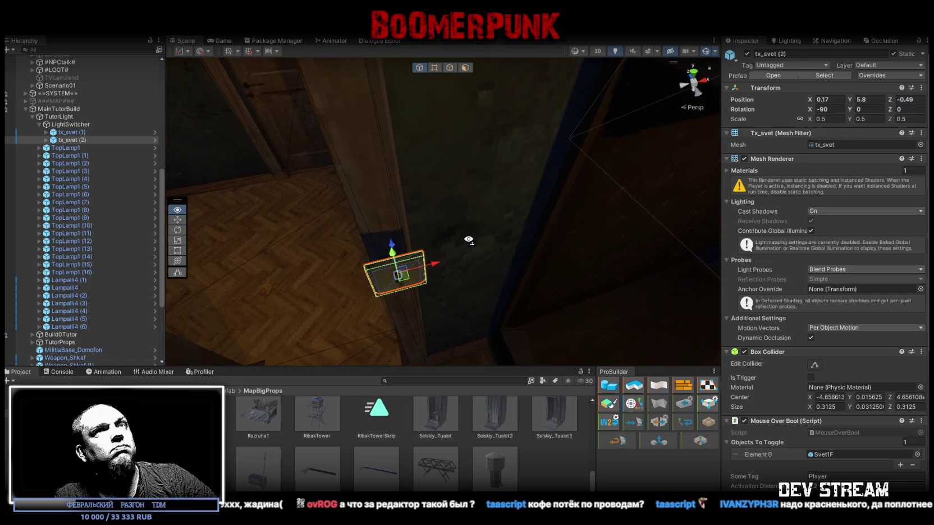
pyautogui.moveTo(421, 275)
pyautogui.mouseDown()
pyautogui.moveTo(556, 161)
pyautogui.moveTo(550, 132)
pyautogui.mouseUp()
pyautogui.press('f')
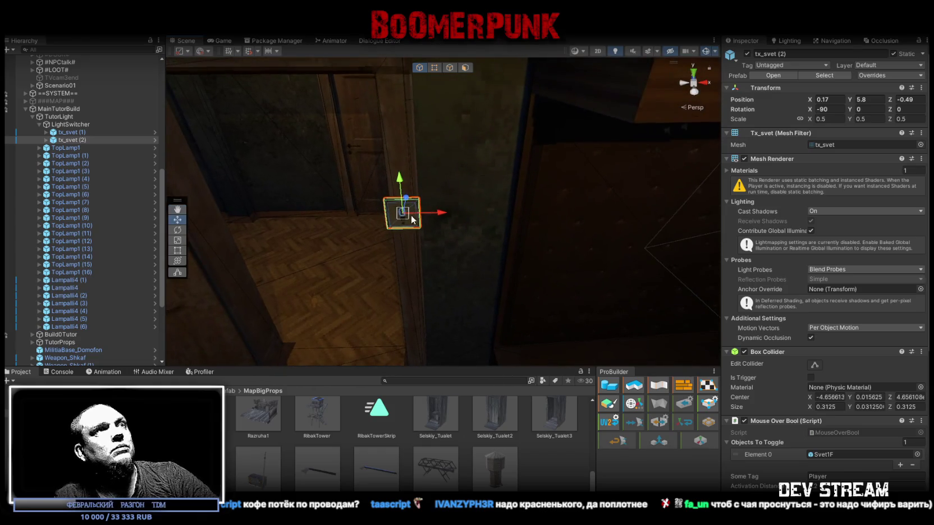
pyautogui.moveTo(428, 210)
pyautogui.mouseDown()
pyautogui.moveTo(463, 203)
pyautogui.moveTo(458, 179)
pyautogui.moveTo(490, 208)
pyautogui.moveTo(463, 219)
pyautogui.moveTo(529, 190)
pyautogui.moveTo(496, 195)
pyautogui.mouseUp()
pyautogui.hotkey('ctrl', 'z')
pyautogui.scroll(-9, 820, 345)
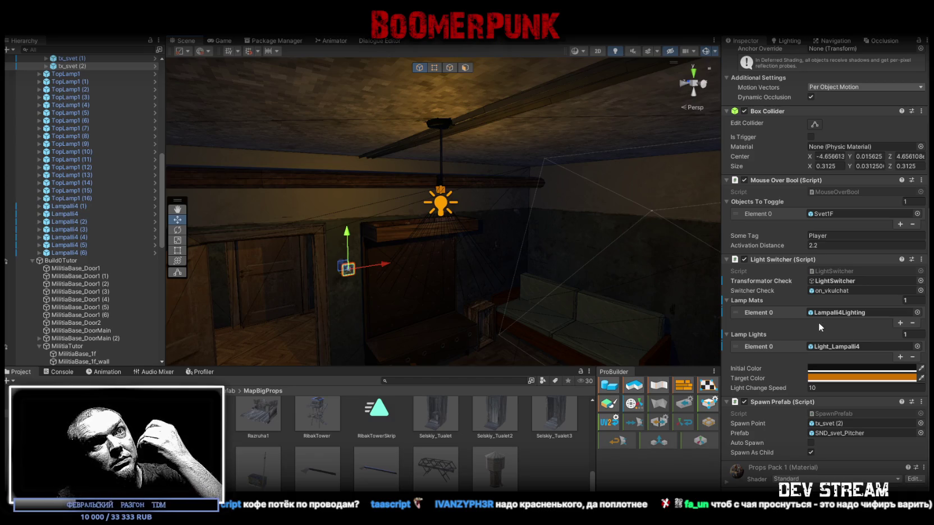
# Drag Light_Lampalli4 into tx_svet (2)'s Light Switcher Lamp Lights Element 0
pyautogui.click(449, 243)
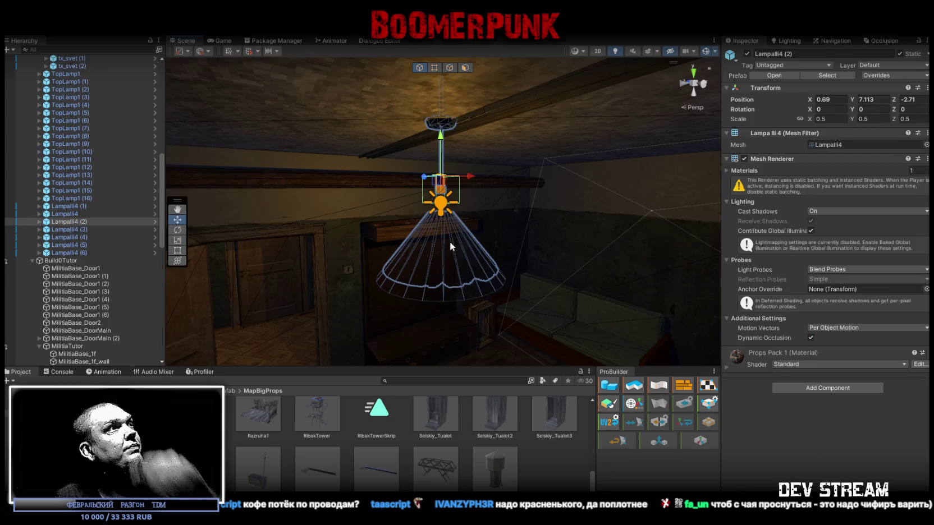
pyautogui.click(455, 251)
pyautogui.moveTo(345, 241); pyautogui.dragTo(169, 220)
pyautogui.scroll(3, 118, 216)
pyautogui.click(71, 124)
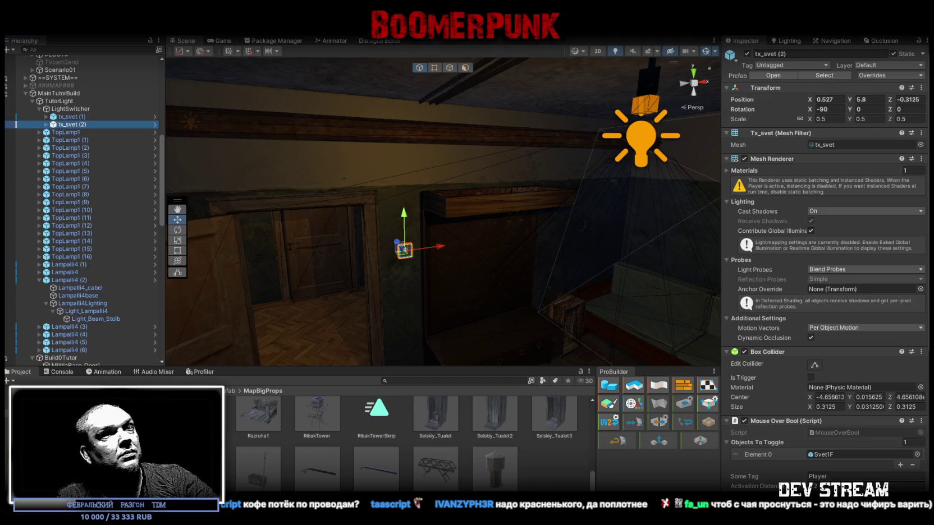
pyautogui.scroll(-10, 811, 347)
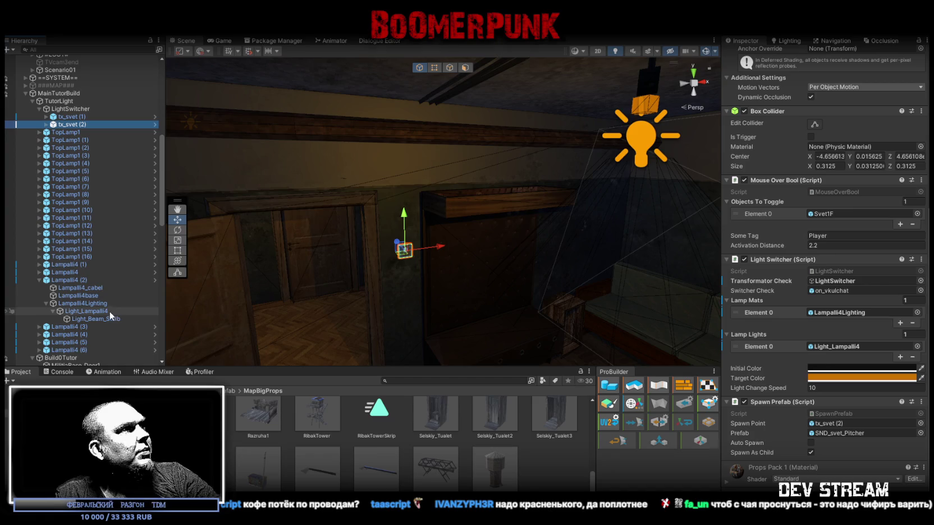
pyautogui.moveTo(104, 311); pyautogui.dragTo(910, 349)
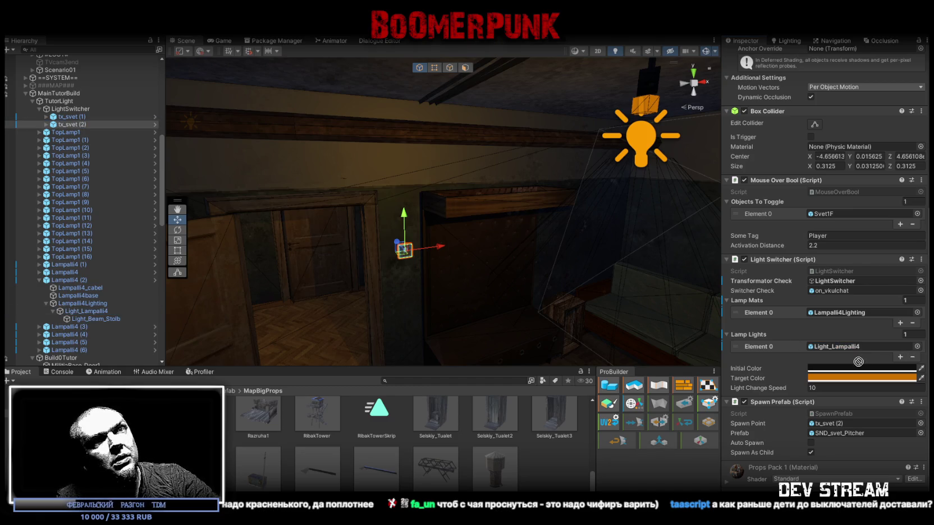
# Select the Yaschik2 wooden crate in the scene
pyautogui.moveTo(303, 206); pyautogui.dragTo(331, 240)
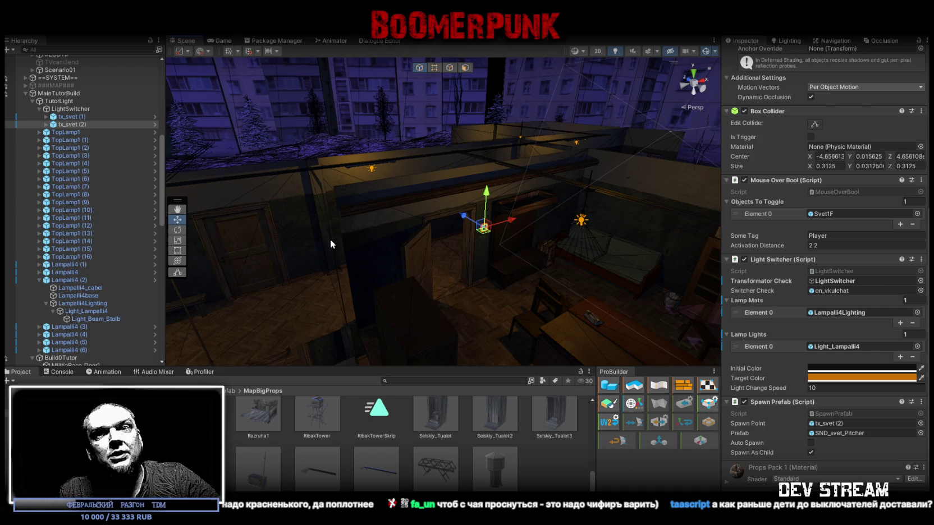
pyautogui.moveTo(330, 239)
pyautogui.mouseDown()
pyautogui.moveTo(375, 155)
pyautogui.moveTo(511, 214)
pyautogui.moveTo(529, 200)
pyautogui.moveTo(548, 252)
pyautogui.moveTo(592, 306)
pyautogui.moveTo(615, 268)
pyautogui.moveTo(364, 169)
pyautogui.moveTo(335, 170)
pyautogui.moveTo(250, 205)
pyautogui.moveTo(472, 230)
pyautogui.mouseUp()
pyautogui.click(472, 230)
# Inspect the Kamod1 cabinet, the chair and the MilitiaBase_Door1 door
pyautogui.moveTo(537, 233)
pyautogui.mouseDown()
pyautogui.moveTo(490, 243)
pyautogui.moveTo(437, 233)
pyautogui.moveTo(430, 195)
pyautogui.moveTo(367, 217)
pyautogui.moveTo(533, 213)
pyautogui.moveTo(612, 200)
pyautogui.moveTo(562, 272)
pyautogui.moveTo(423, 254)
pyautogui.mouseUp()
pyautogui.click(449, 228)
pyautogui.click(433, 247)
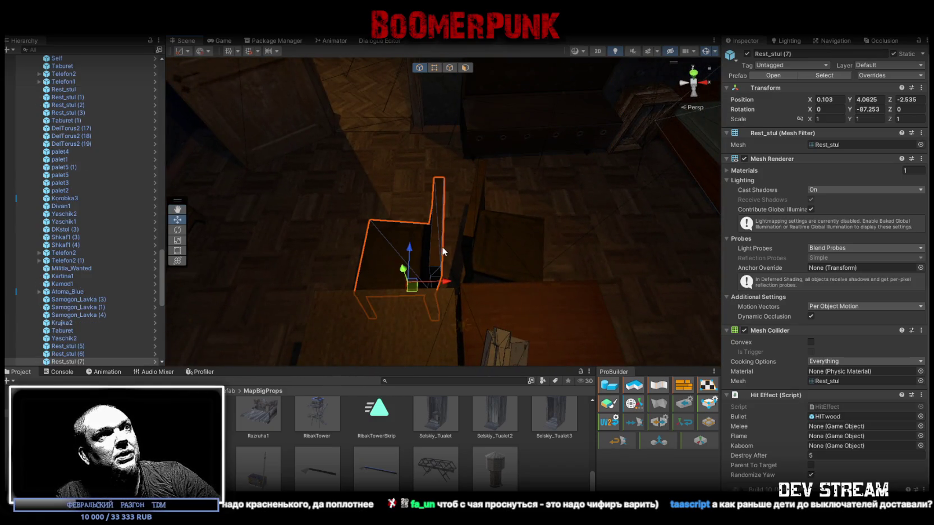
pyautogui.moveTo(511, 248)
pyautogui.mouseDown()
pyautogui.moveTo(411, 273)
pyautogui.moveTo(439, 186)
pyautogui.moveTo(537, 175)
pyautogui.moveTo(320, 228)
pyautogui.moveTo(373, 246)
pyautogui.moveTo(580, 148)
pyautogui.moveTo(617, 162)
pyautogui.moveTo(629, 198)
pyautogui.moveTo(560, 257)
pyautogui.mouseUp()
pyautogui.click(330, 223)
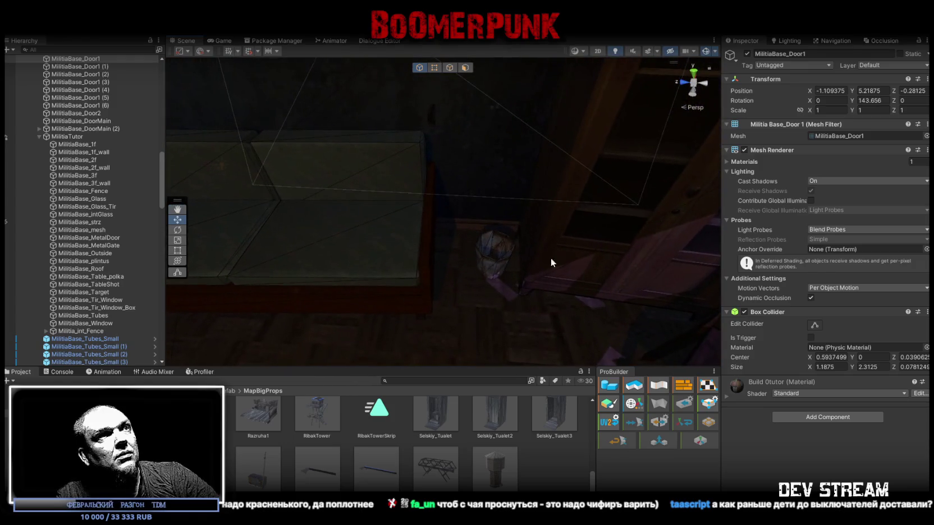
# Nudge Vedro1 (1) to X 4.278, Z -3.623, then select tx_svet (2)
pyautogui.click(492, 255)
pyautogui.moveTo(471, 301)
pyautogui.mouseDown()
pyautogui.moveTo(485, 247)
pyautogui.moveTo(480, 255)
pyautogui.moveTo(369, 219)
pyautogui.moveTo(278, 204)
pyautogui.moveTo(252, 142)
pyautogui.moveTo(256, 157)
pyautogui.moveTo(326, 199)
pyautogui.mouseUp()
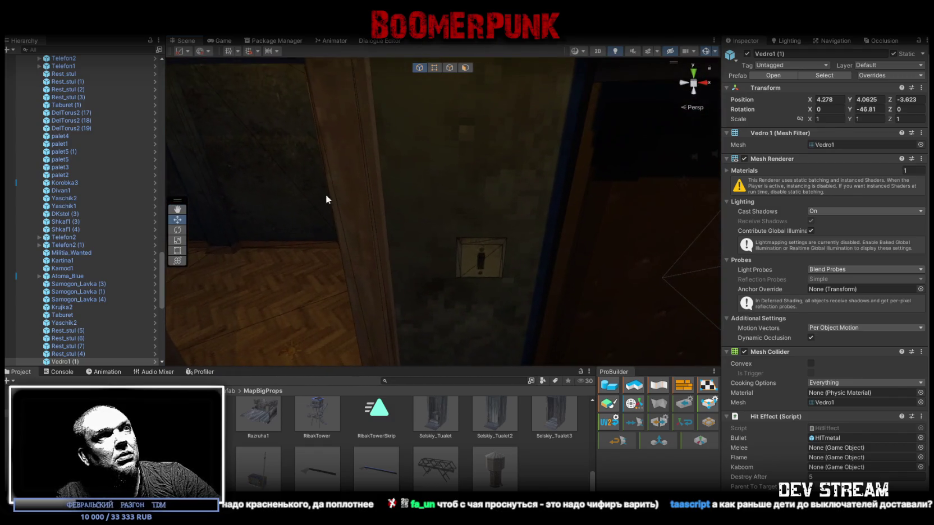
pyautogui.click(465, 245)
pyautogui.moveTo(387, 219)
pyautogui.mouseDown()
pyautogui.moveTo(408, 183)
pyautogui.moveTo(614, 192)
pyautogui.moveTo(598, 223)
pyautogui.moveTo(197, 200)
pyautogui.moveTo(303, 232)
pyautogui.mouseUp()
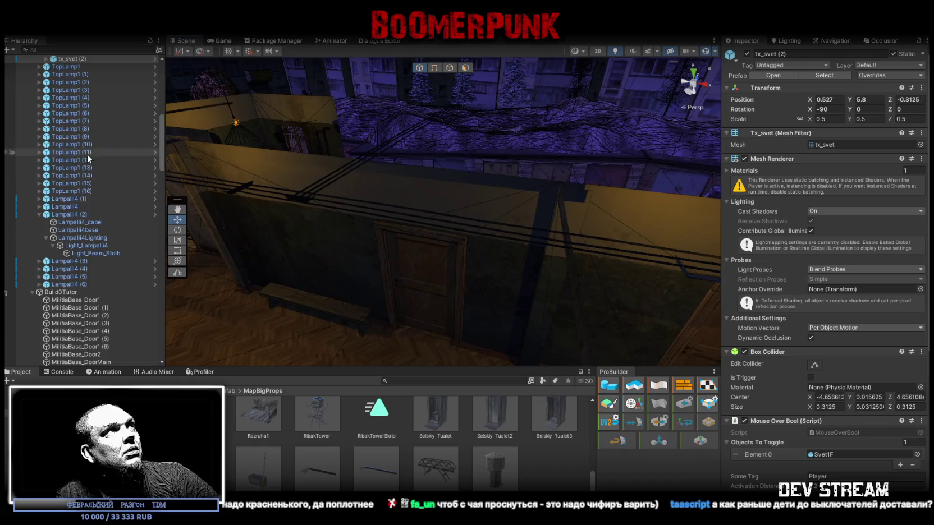
# Reorder Lampalli4 (2) above Lampalli4 in the Hierarchy
pyautogui.scroll(3, 89, 155)
pyautogui.doubleClick(70, 145)
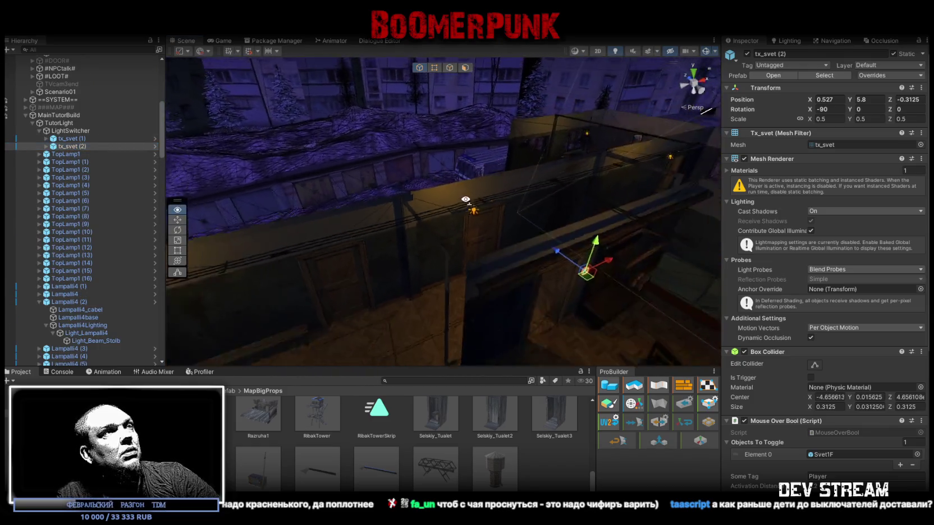
pyautogui.click(39, 302)
pyautogui.click(61, 303)
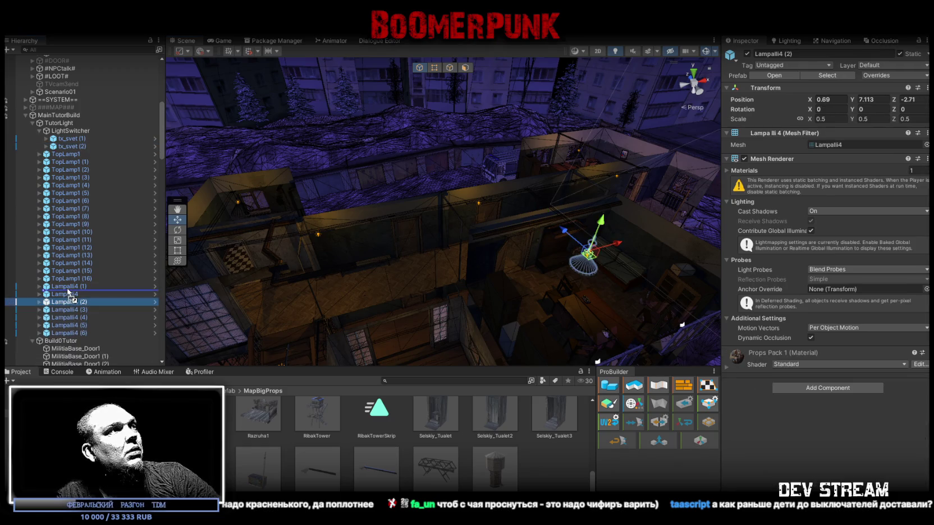
pyautogui.moveTo(68, 292); pyautogui.dragTo(68, 291)
pyautogui.moveTo(365, 237); pyautogui.dragTo(363, 255)
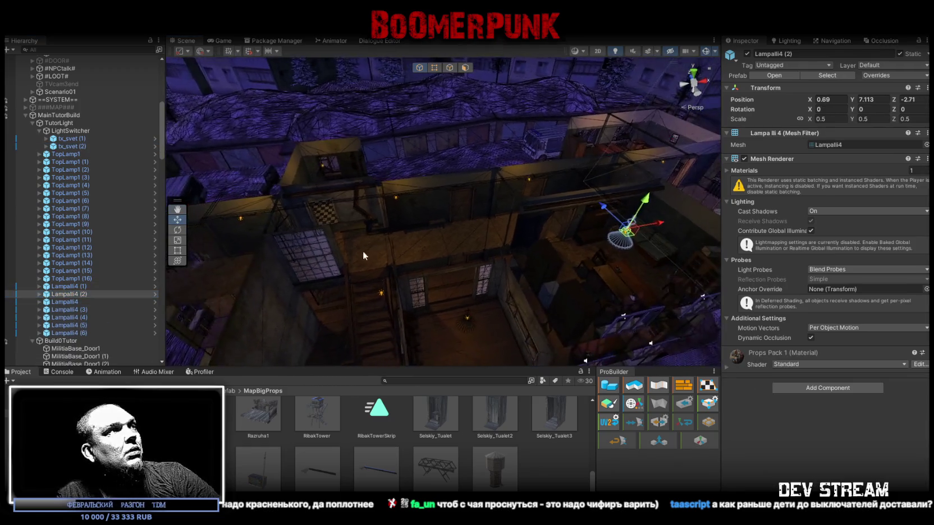
pyautogui.click(72, 303)
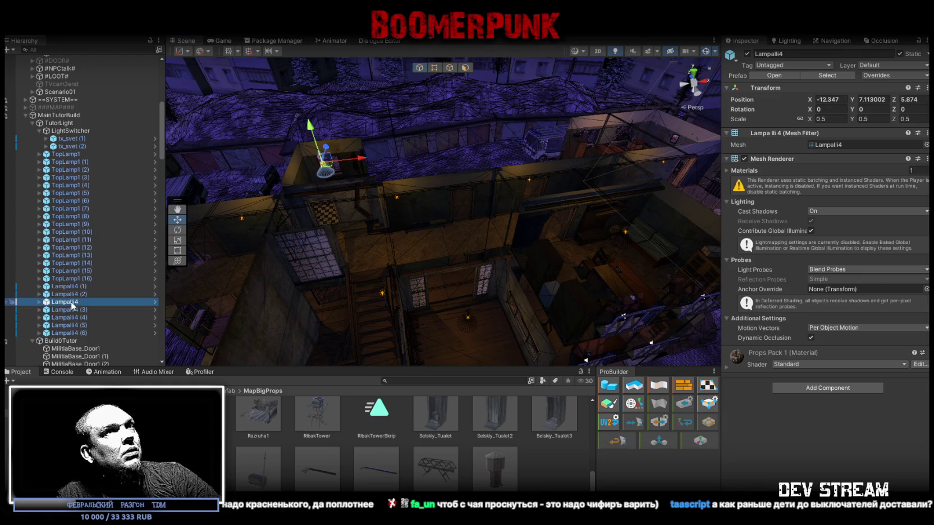
# Duplicate tx_svet (2) as tx_svet (3) and move it along X toward the barred doorway
pyautogui.click(77, 146)
pyautogui.hotkey('ctrl', 'd')
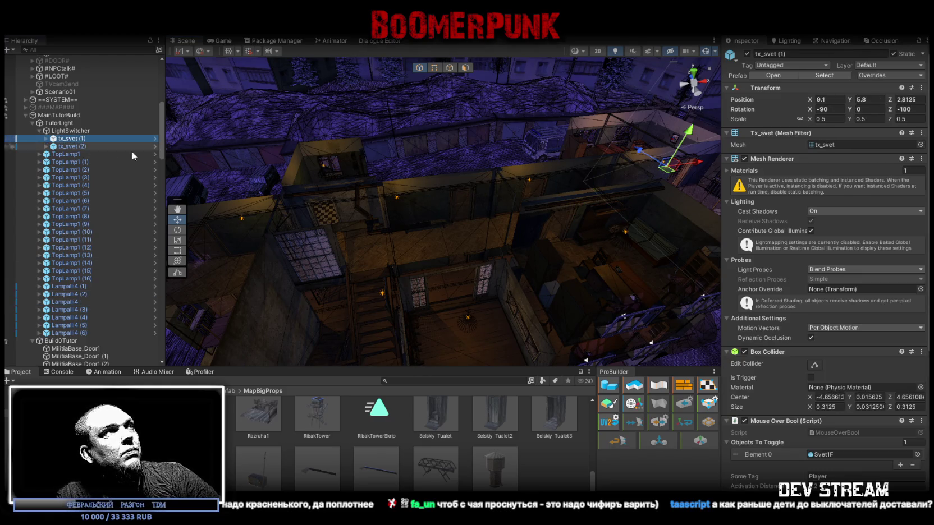
pyautogui.moveTo(700, 165)
pyautogui.mouseDown()
pyautogui.moveTo(407, 197)
pyautogui.moveTo(387, 179)
pyautogui.moveTo(426, 151)
pyautogui.mouseUp()
pyautogui.press('f')
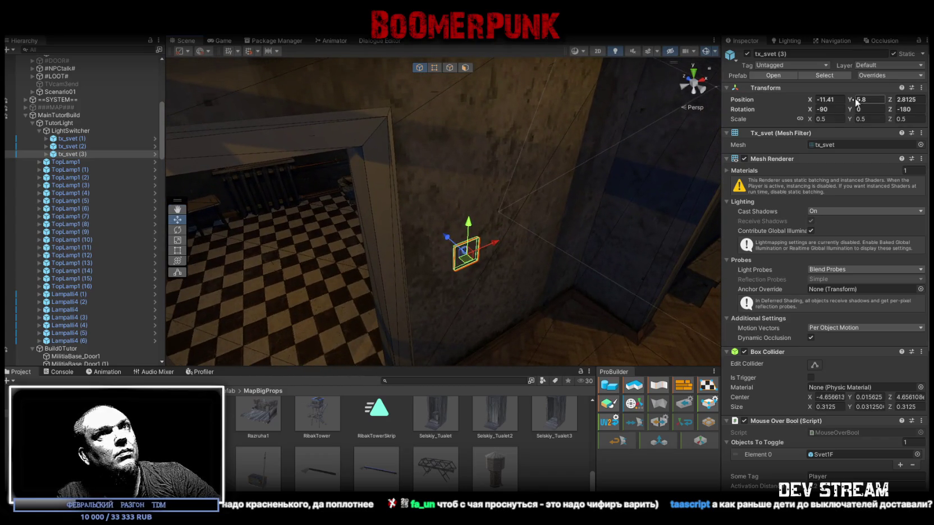
pyautogui.moveTo(466, 224)
pyautogui.mouseDown()
pyautogui.moveTo(124, 177)
pyautogui.moveTo(68, 179)
pyautogui.mouseUp()
pyautogui.press('f')
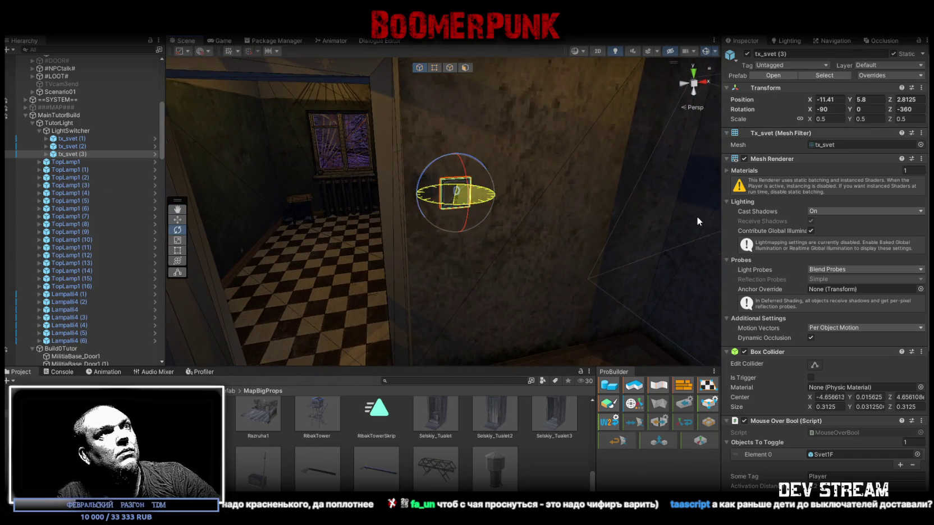
pyautogui.moveTo(525, 217)
pyautogui.mouseDown()
pyautogui.moveTo(819, 202)
pyautogui.moveTo(673, 218)
pyautogui.moveTo(609, 238)
pyautogui.moveTo(428, 207)
pyautogui.moveTo(438, 198)
pyautogui.mouseUp()
pyautogui.scroll(5, 435, 224)
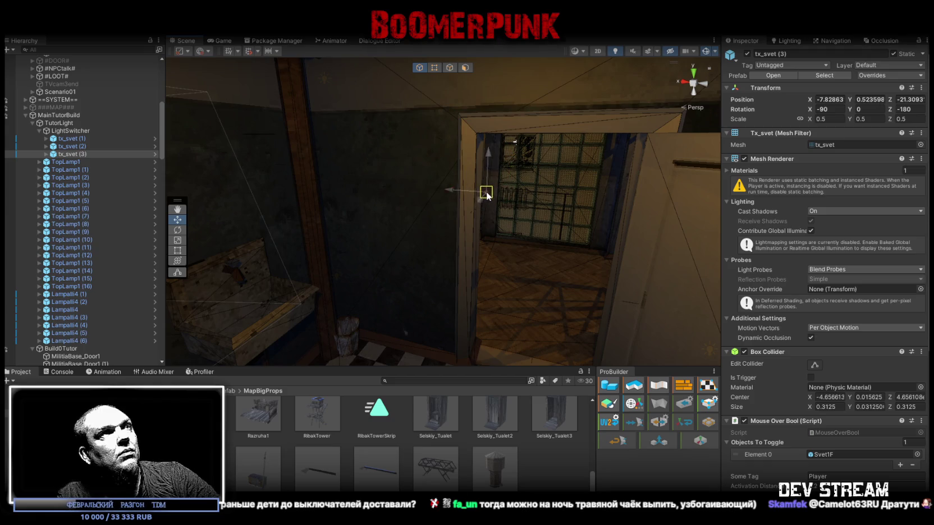
# Place tx_svet (3) on the doorway wall at Position Y 5.8
pyautogui.moveTo(494, 193); pyautogui.dragTo(472, 112)
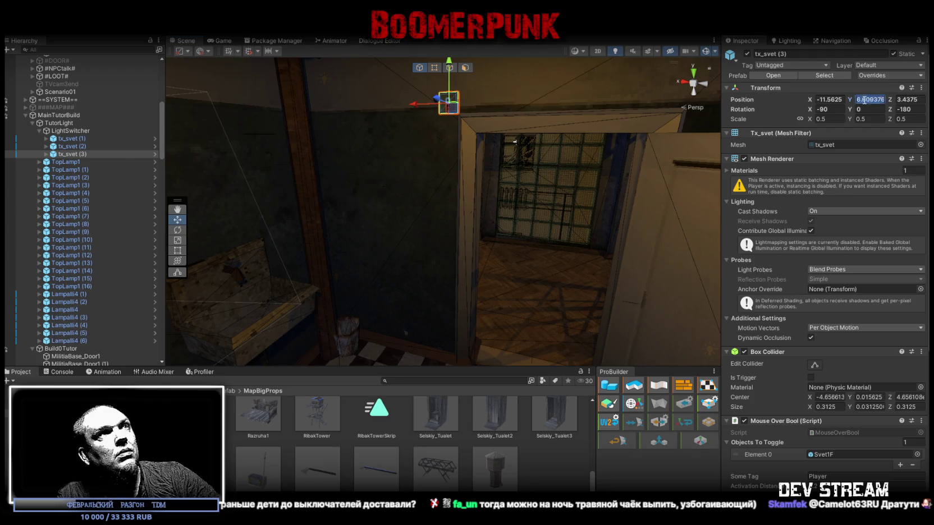
pyautogui.write('5.8')
pyautogui.moveTo(393, 196)
pyautogui.mouseDown()
pyautogui.moveTo(404, 191)
pyautogui.moveTo(401, 206)
pyautogui.mouseUp()
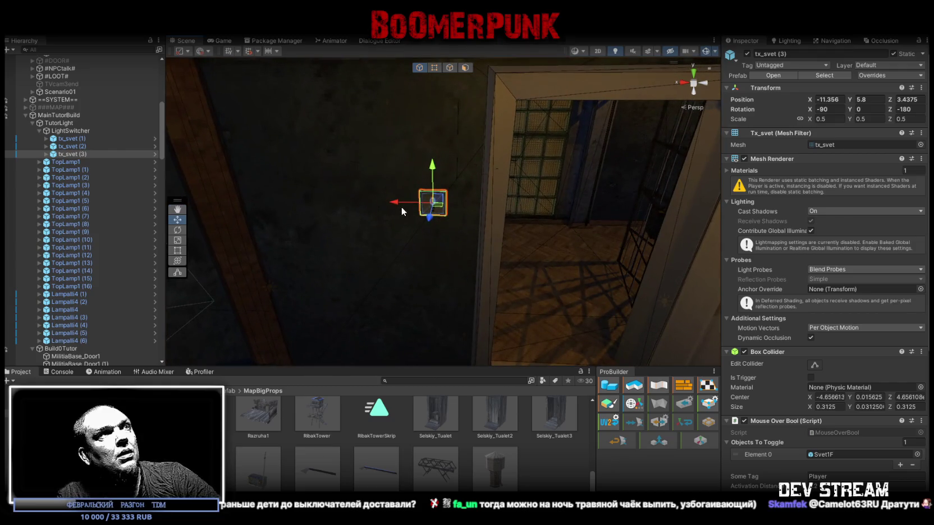
pyautogui.moveTo(535, 222); pyautogui.dragTo(519, 196)
pyautogui.scroll(-3, 93, 214)
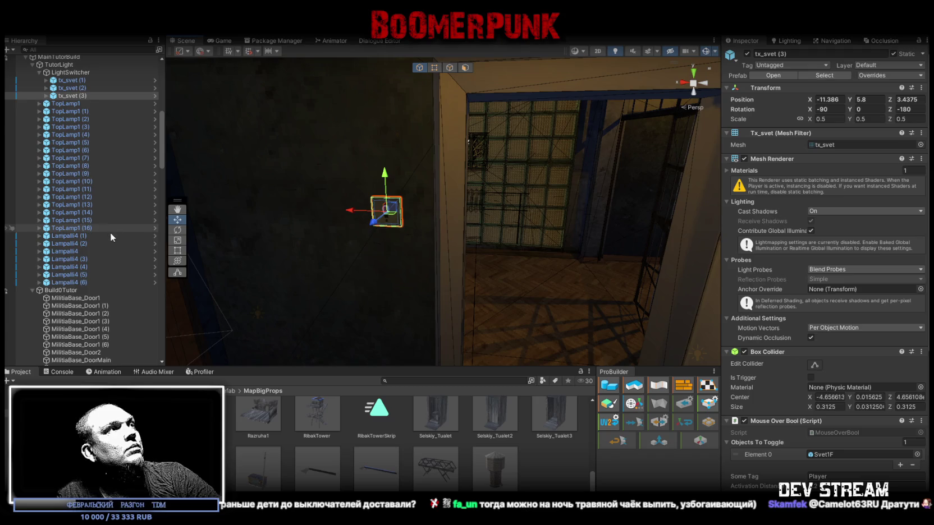
pyautogui.scroll(2, 110, 232)
pyautogui.scroll(-5, 793, 378)
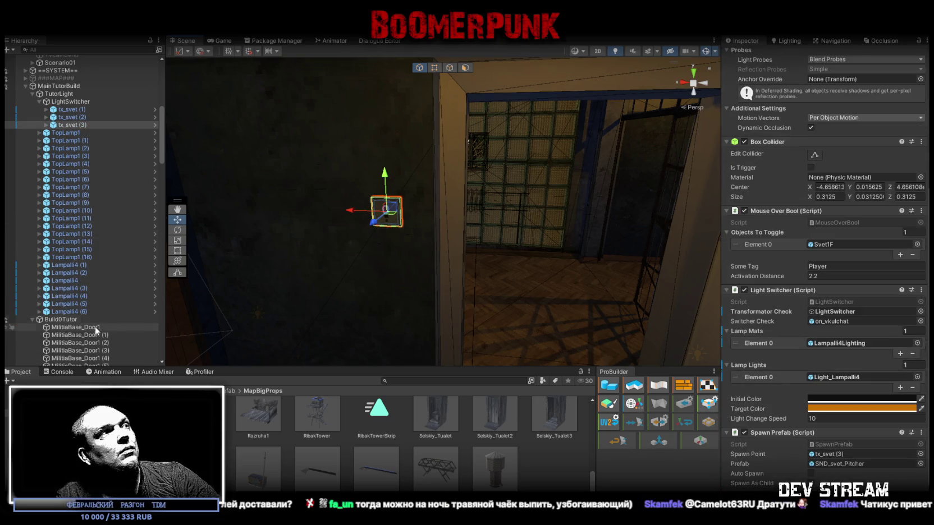
# Assign Light_Lampalli4 to tx_svet (3)'s Lamp Lights list
pyautogui.keyDown('alt'); pyautogui.click(38, 281); pyautogui.keyUp('alt')
pyautogui.scroll(-2, 751, 344)
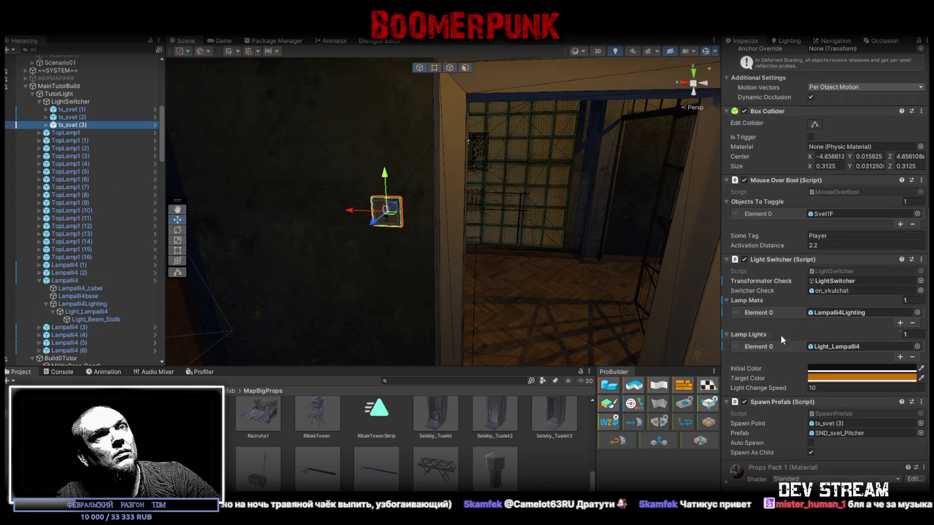
pyautogui.moveTo(93, 312)
pyautogui.mouseDown()
pyautogui.moveTo(92, 303)
pyautogui.moveTo(872, 340)
pyautogui.moveTo(866, 316)
pyautogui.mouseUp()
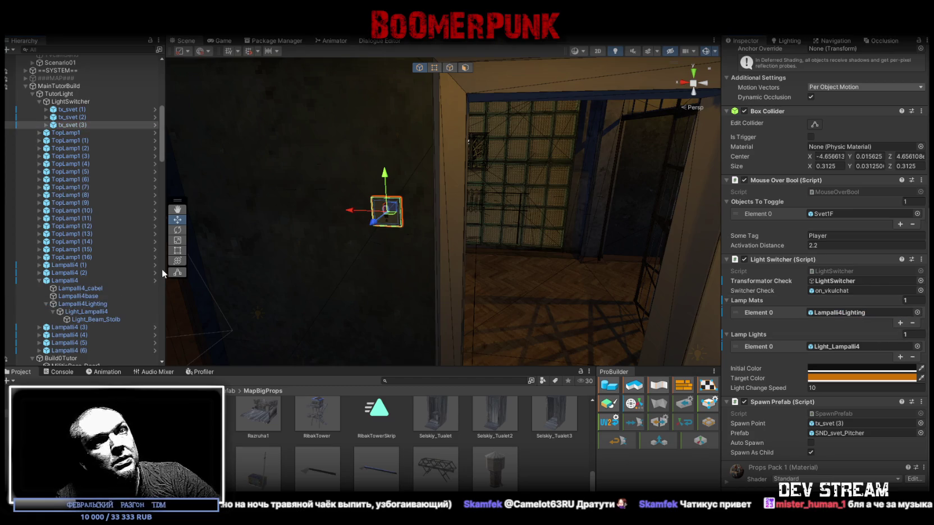
pyautogui.moveTo(93, 312)
pyautogui.mouseDown()
pyautogui.moveTo(904, 397)
pyautogui.moveTo(851, 352)
pyautogui.mouseUp()
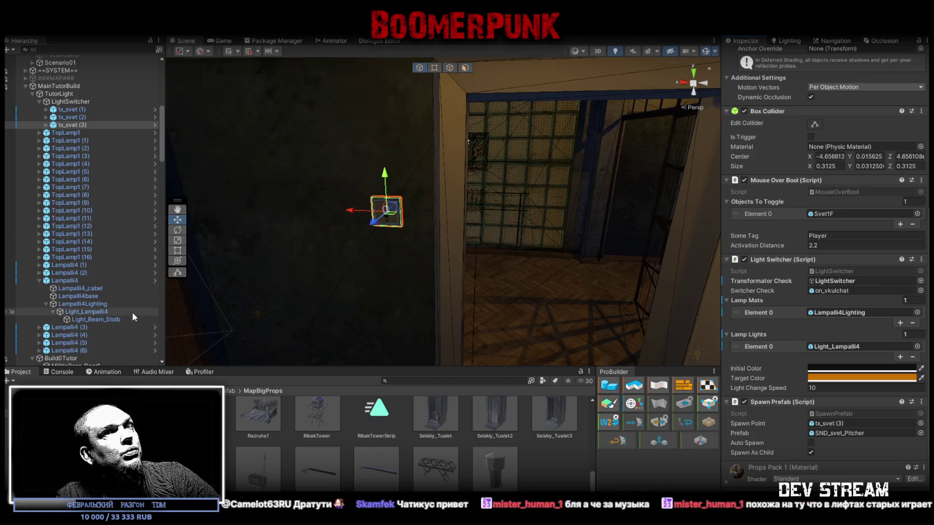
pyautogui.click(47, 125)
# On tx_svet (3), select the Svet1F toggle and change its Current List Index from 1 to 0
pyautogui.click(84, 133)
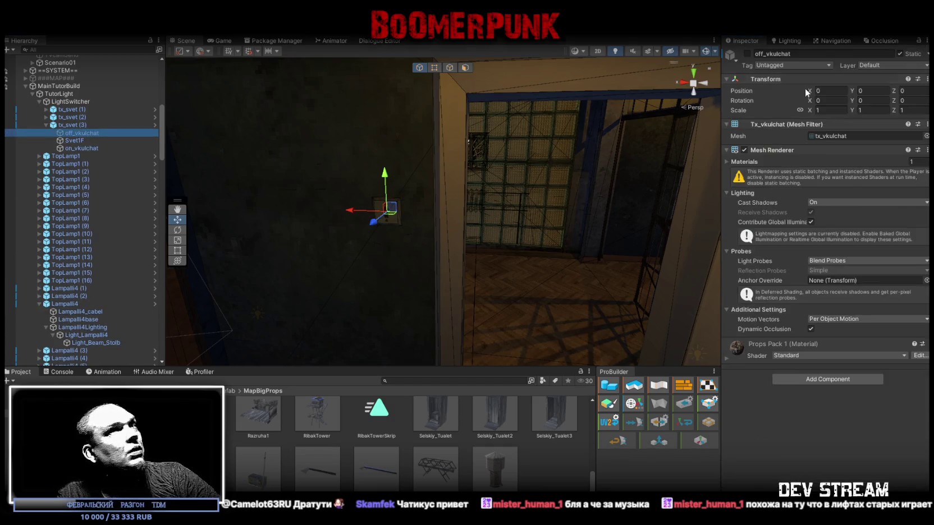
pyautogui.click(92, 148)
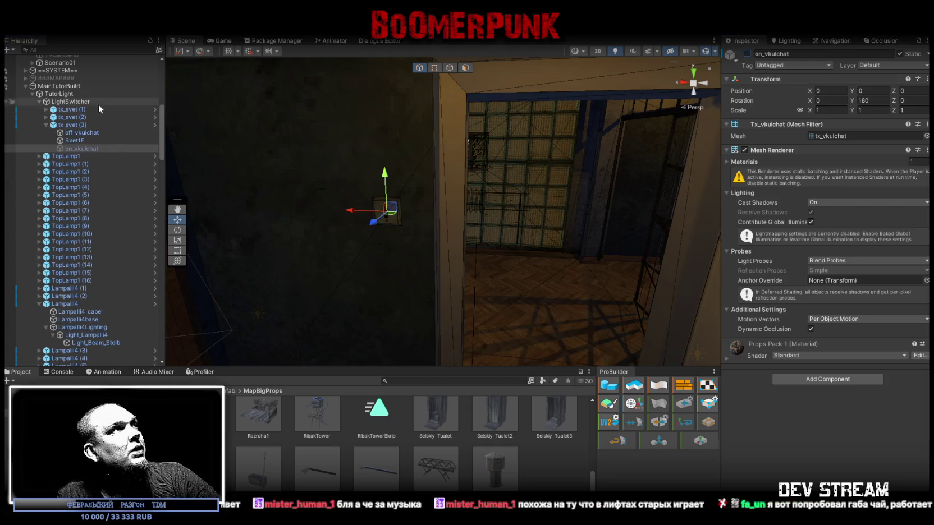
pyautogui.click(95, 124)
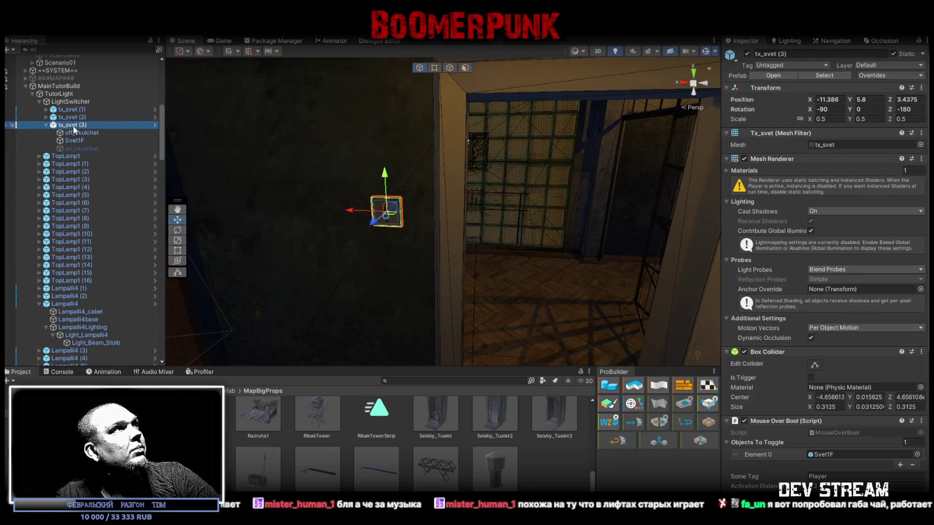
pyautogui.scroll(-5, 853, 314)
pyautogui.doubleClick(826, 324)
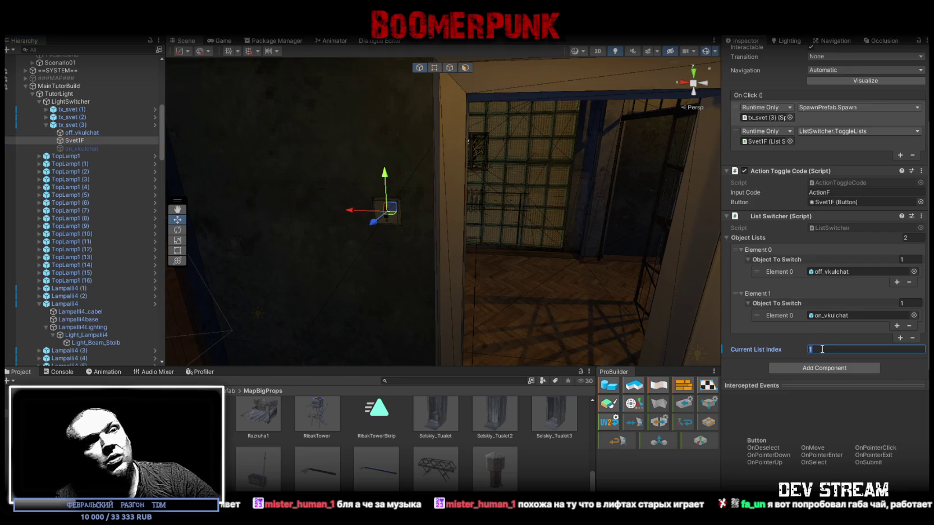
pyautogui.write('0-')
pyautogui.moveTo(645, 266)
pyautogui.mouseDown()
pyautogui.moveTo(573, 260)
pyautogui.moveTo(644, 271)
pyautogui.moveTo(602, 294)
pyautogui.moveTo(638, 310)
pyautogui.moveTo(649, 304)
pyautogui.moveTo(594, 309)
pyautogui.moveTo(484, 266)
pyautogui.moveTo(334, 260)
pyautogui.moveTo(334, 294)
pyautogui.moveTo(413, 317)
pyautogui.moveTo(435, 254)
pyautogui.moveTo(413, 250)
pyautogui.moveTo(467, 207)
pyautogui.moveTo(409, 176)
pyautogui.mouseUp()
pyautogui.doubleClick(75, 141)
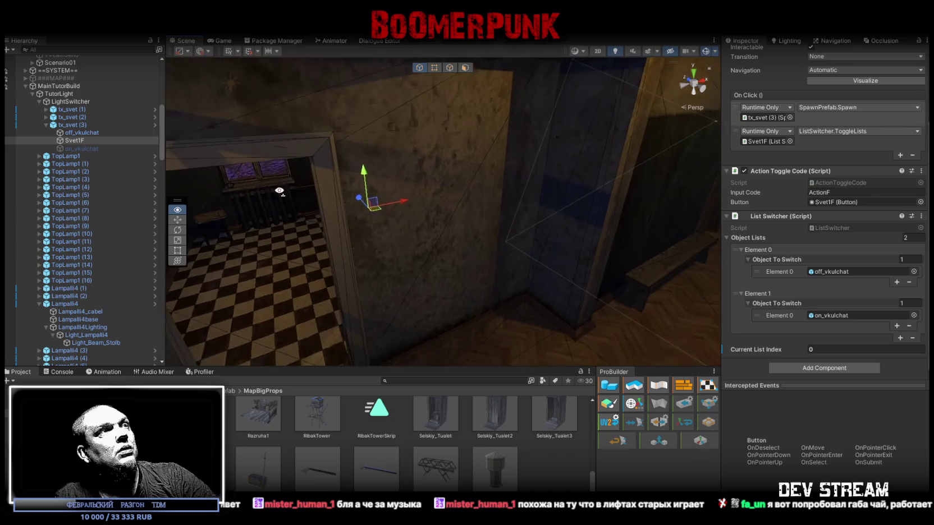
# Duplicate switch plate tx_svet (3) to create tx_svet (4)
pyautogui.click(46, 124)
pyautogui.click(70, 124)
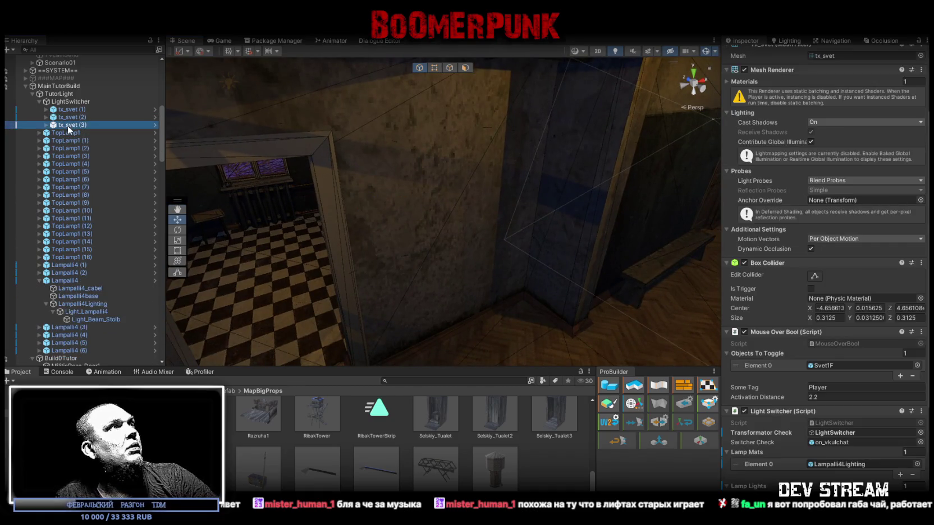
pyautogui.hotkey('ctrl', 'd')
pyautogui.moveTo(392, 208)
pyautogui.mouseDown()
pyautogui.moveTo(423, 202)
pyautogui.moveTo(342, 209)
pyautogui.mouseUp()
pyautogui.scroll(5, 842, 149)
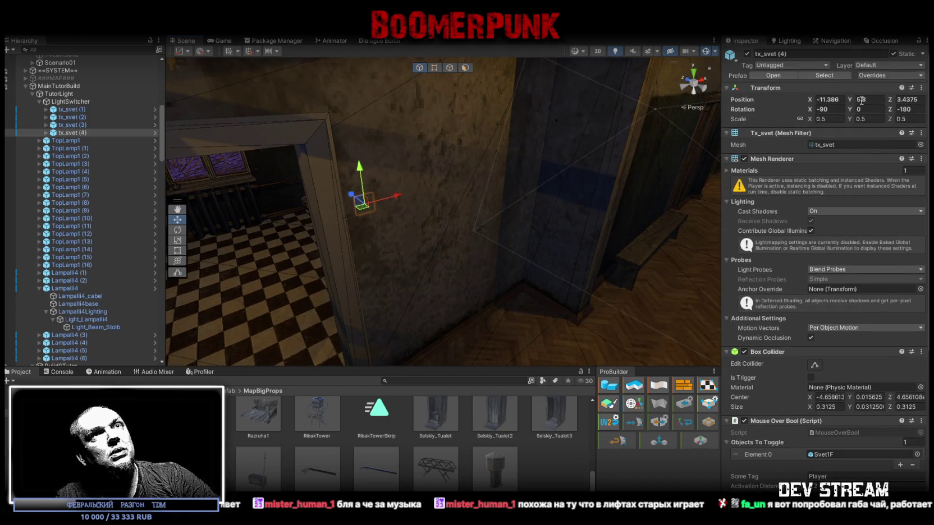
pyautogui.press('f')
# Rotate tx_svet (4) to -270 on Z and slide it onto the wall near X -9.5, Y 5.8, Z 2.57
pyautogui.moveTo(549, 203)
pyautogui.mouseDown()
pyautogui.moveTo(616, 221)
pyautogui.moveTo(550, 213)
pyautogui.mouseUp()
pyautogui.press('e')
pyautogui.press('w')
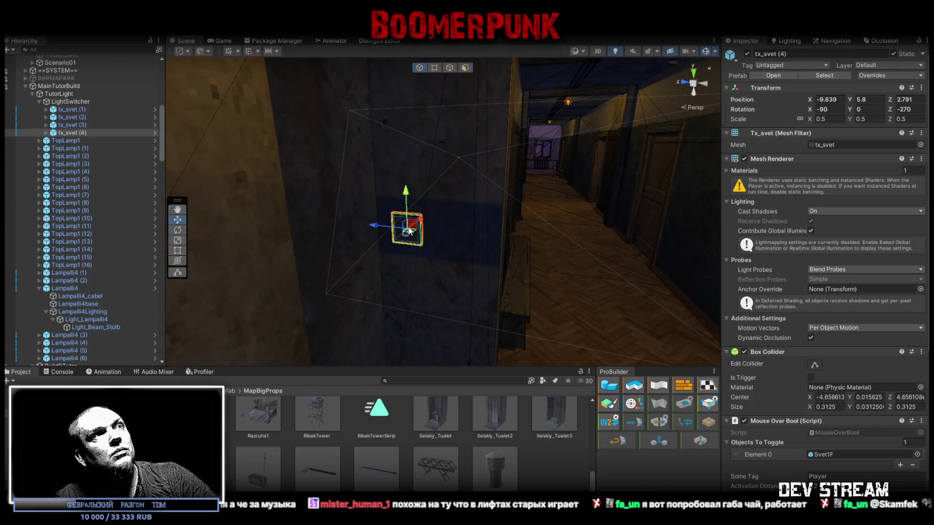
pyautogui.moveTo(408, 226)
pyautogui.mouseDown()
pyautogui.moveTo(437, 216)
pyautogui.moveTo(493, 225)
pyautogui.moveTo(522, 209)
pyautogui.mouseUp()
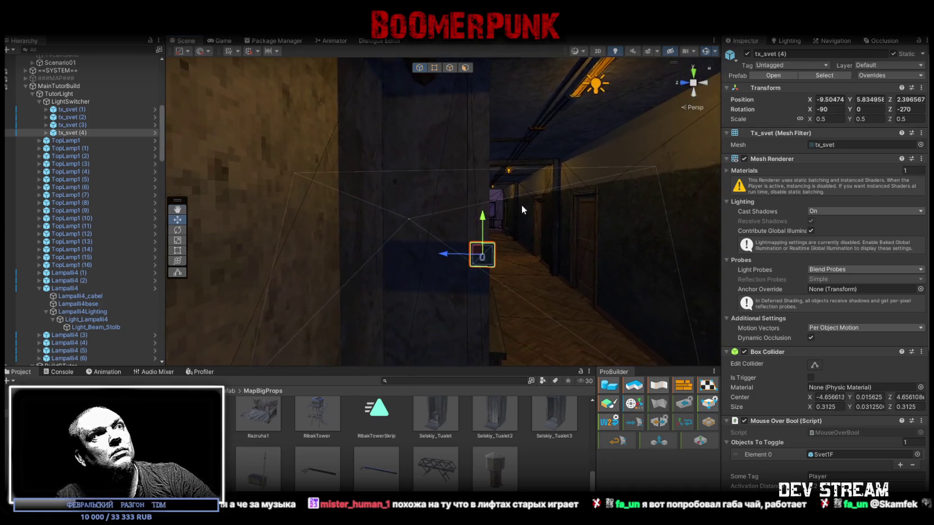
pyautogui.moveTo(445, 248); pyautogui.dragTo(406, 249)
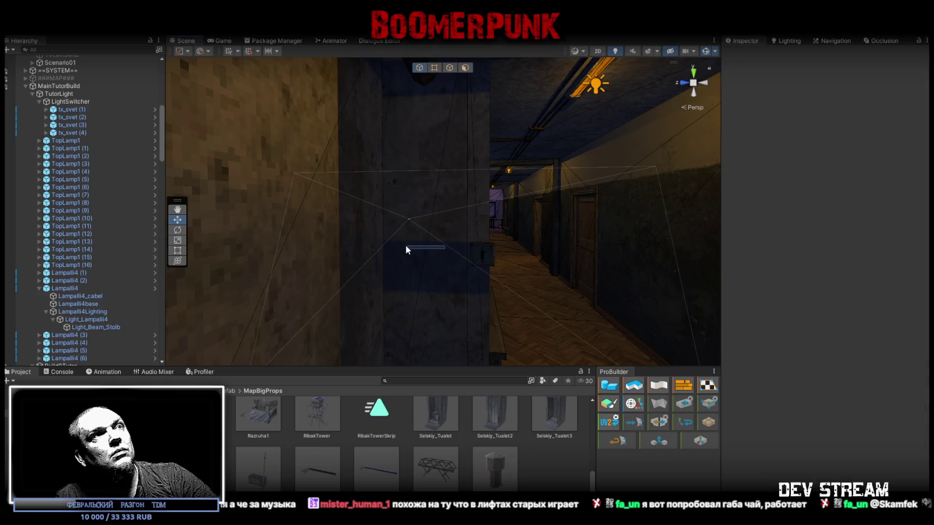
pyautogui.click(490, 250)
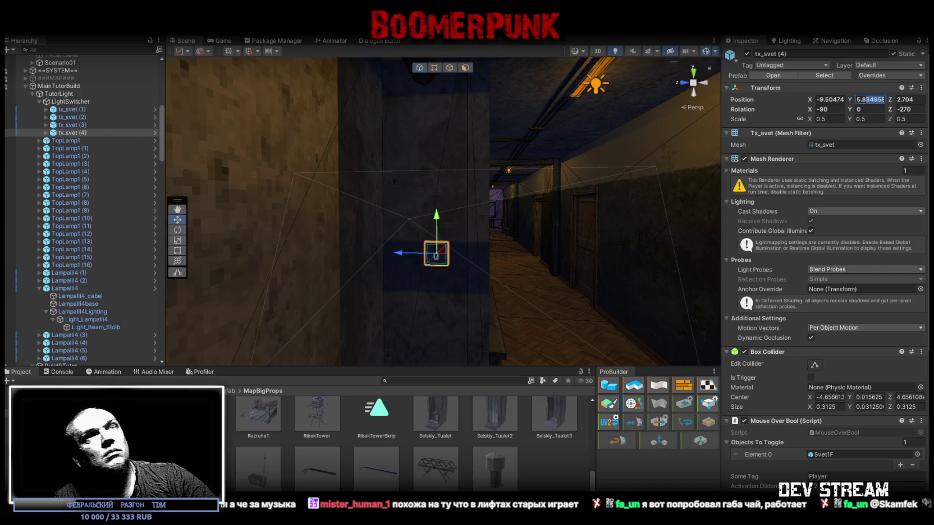
pyautogui.write('5.8')
pyautogui.press('f')
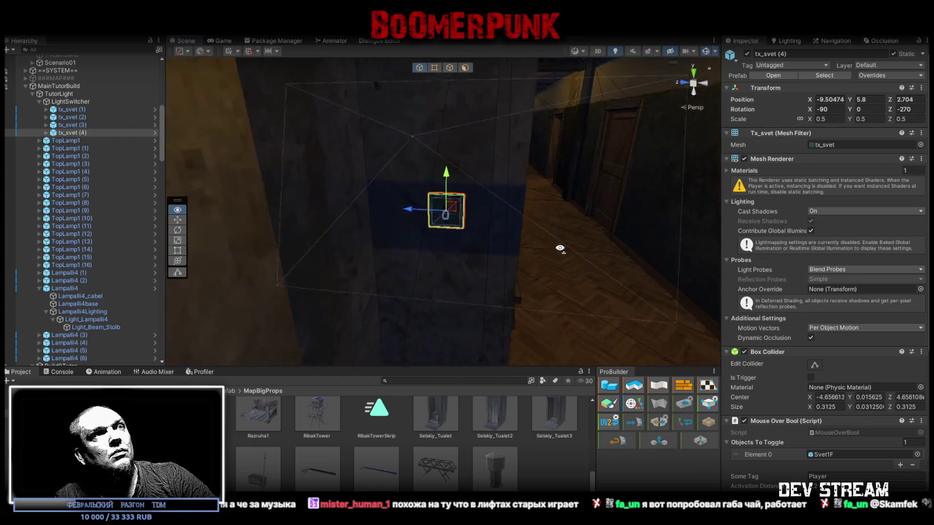
pyautogui.moveTo(411, 219)
pyautogui.mouseDown()
pyautogui.moveTo(553, 136)
pyautogui.moveTo(473, 181)
pyautogui.mouseUp()
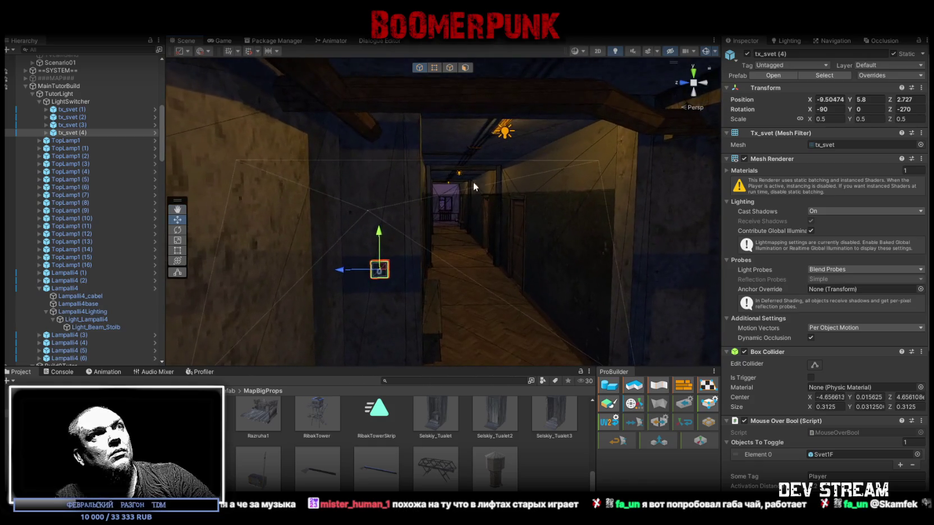
pyautogui.moveTo(356, 271)
pyautogui.mouseDown()
pyautogui.moveTo(355, 243)
pyautogui.moveTo(588, 227)
pyautogui.moveTo(252, 207)
pyautogui.mouseUp()
pyautogui.moveTo(95, 205)
pyautogui.mouseDown()
pyautogui.moveTo(82, 157)
pyautogui.moveTo(30, 180)
pyautogui.moveTo(193, 172)
pyautogui.moveTo(91, 217)
pyautogui.moveTo(199, 173)
pyautogui.moveTo(235, 223)
pyautogui.moveTo(259, 186)
pyautogui.moveTo(338, 169)
pyautogui.moveTo(488, 236)
pyautogui.moveTo(465, 238)
pyautogui.moveTo(364, 207)
pyautogui.moveTo(387, 233)
pyautogui.moveTo(426, 181)
pyautogui.moveTo(465, 173)
pyautogui.moveTo(477, 152)
pyautogui.moveTo(486, 177)
pyautogui.mouseUp()
# Locate the ceiling lamps and unfold TopLamp1 through TopLamp1 (3) in the Hierarchy
pyautogui.press('f')
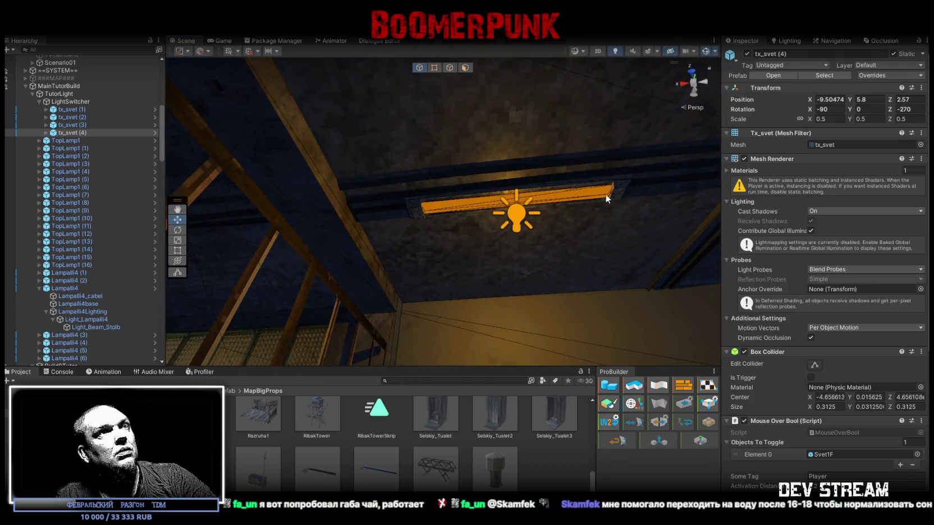
pyautogui.click(601, 195)
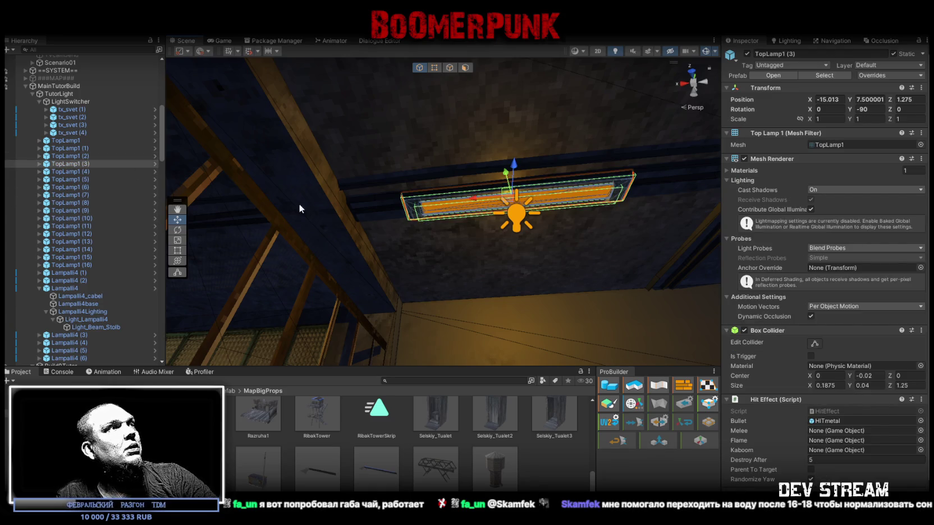
pyautogui.keyDown('shift'); pyautogui.click(70, 142); pyautogui.keyUp('shift')
pyautogui.moveTo(214, 284)
pyautogui.mouseDown()
pyautogui.moveTo(574, 334)
pyautogui.moveTo(489, 278)
pyautogui.moveTo(21, 144)
pyautogui.mouseUp()
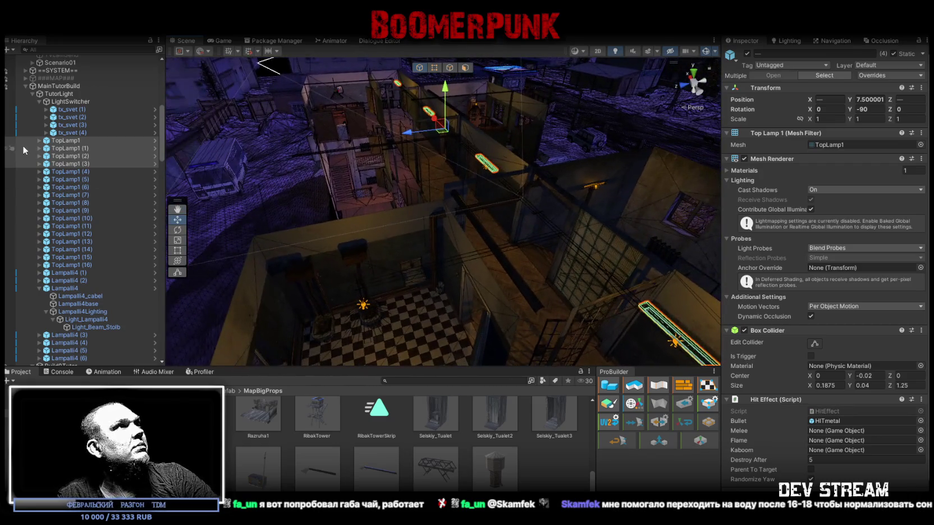
pyautogui.click(65, 133)
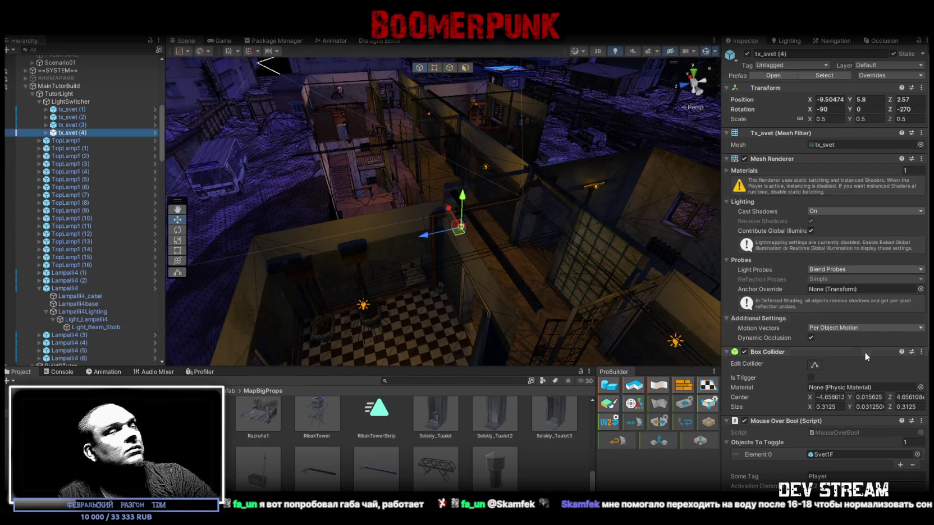
pyautogui.scroll(-4, 831, 354)
pyautogui.click(42, 141)
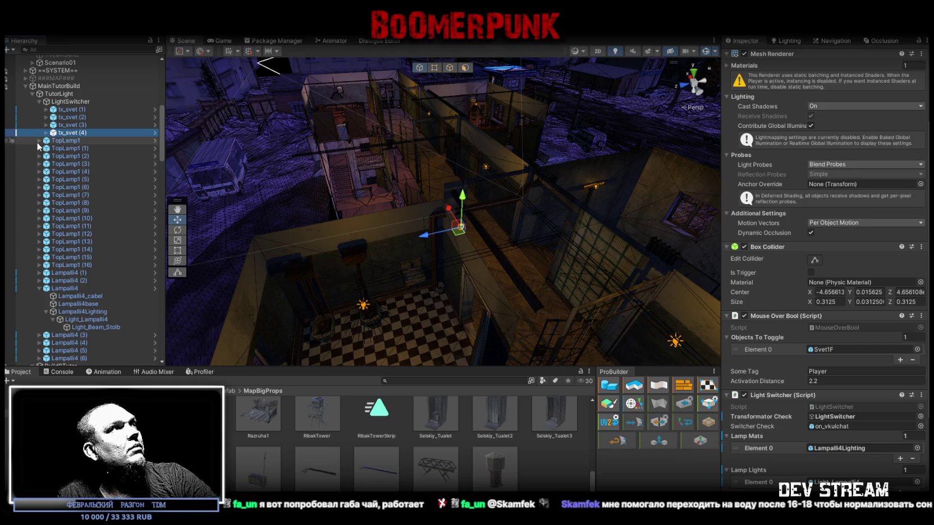
pyautogui.click(39, 141)
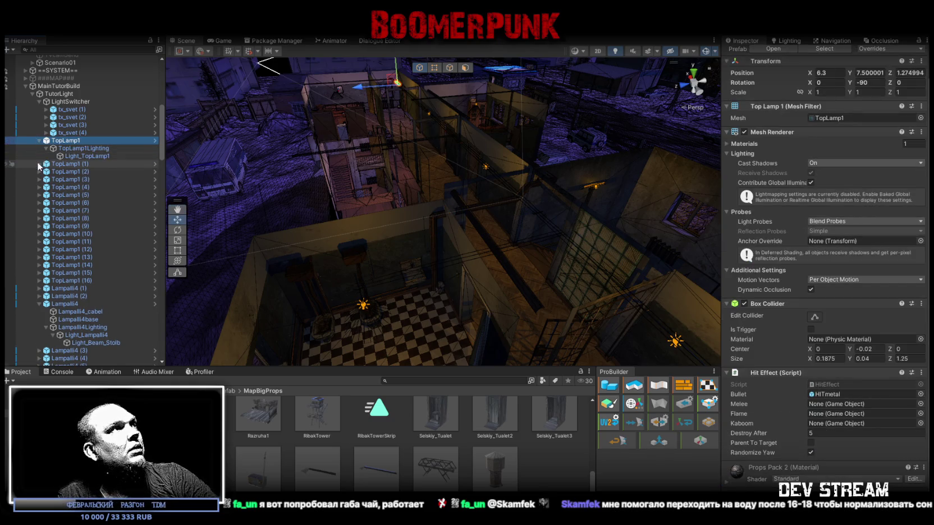
pyautogui.click(38, 164)
pyautogui.click(40, 188)
pyautogui.keyDown('alt'); pyautogui.click(40, 210); pyautogui.keyUp('alt')
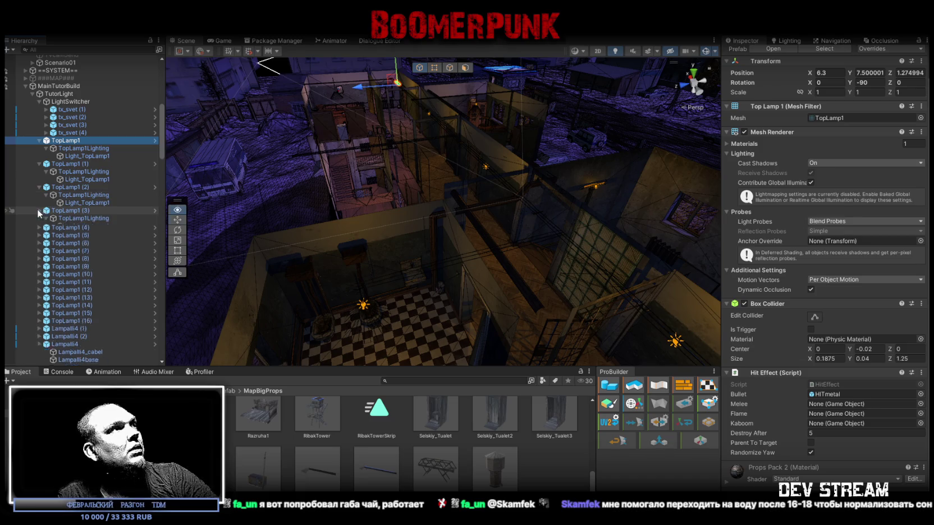
# Inspect TopLamp1 (2)'s TopLamp1Lighting glow material and its Light_TopLamp1 light
pyautogui.click(100, 197)
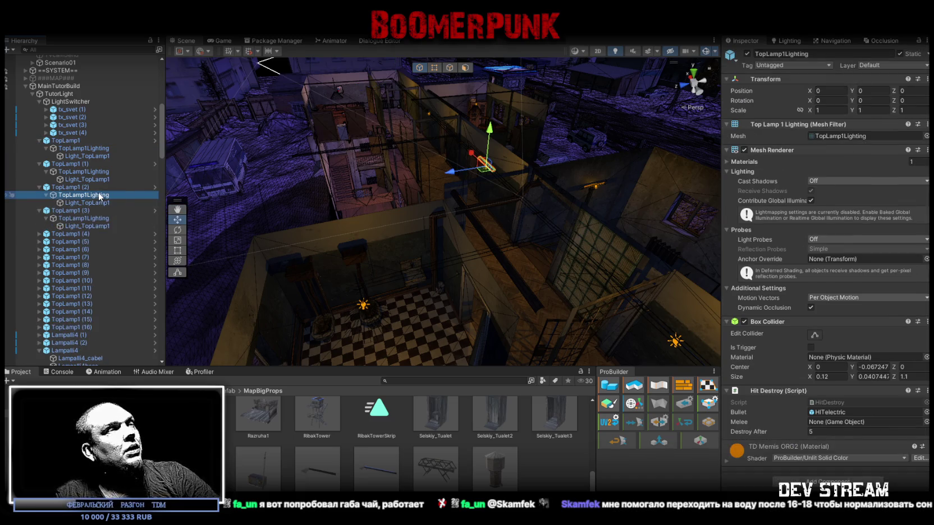
pyautogui.press('f')
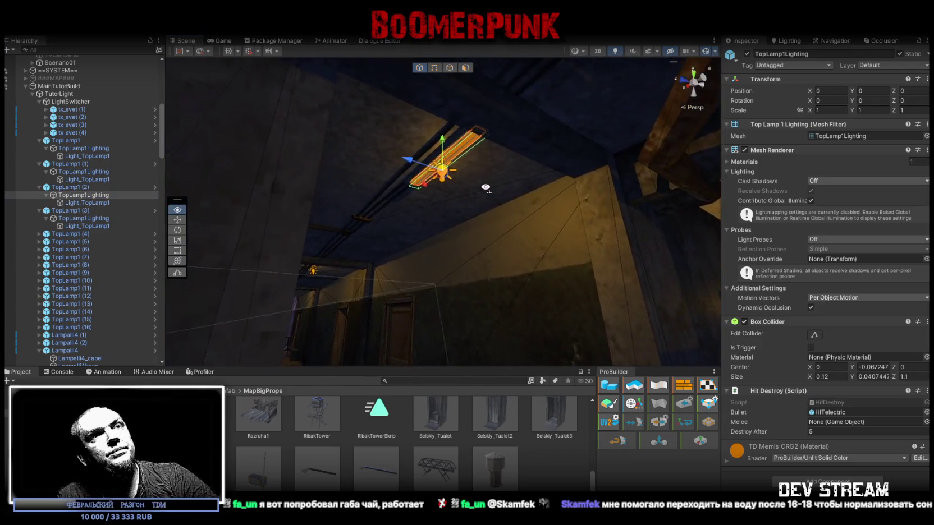
pyautogui.scroll(5, 486, 188)
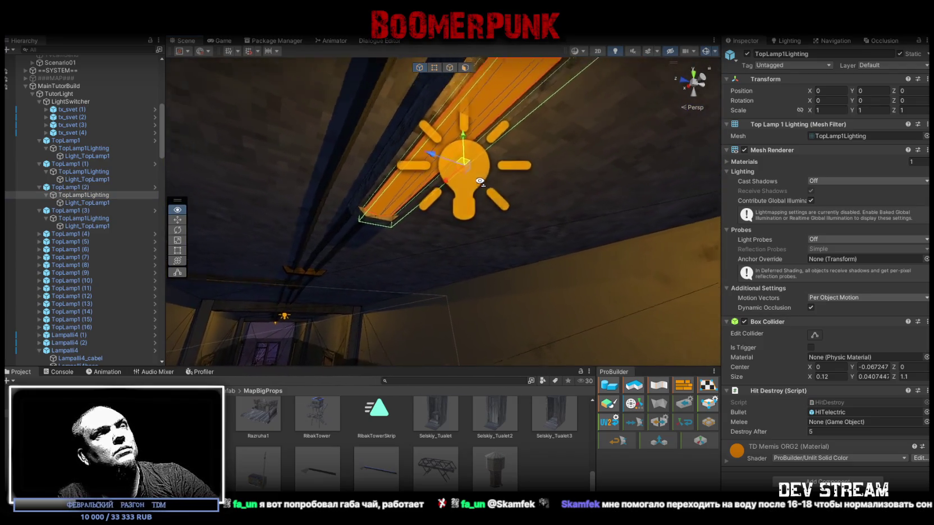
pyautogui.scroll(-2, 479, 181)
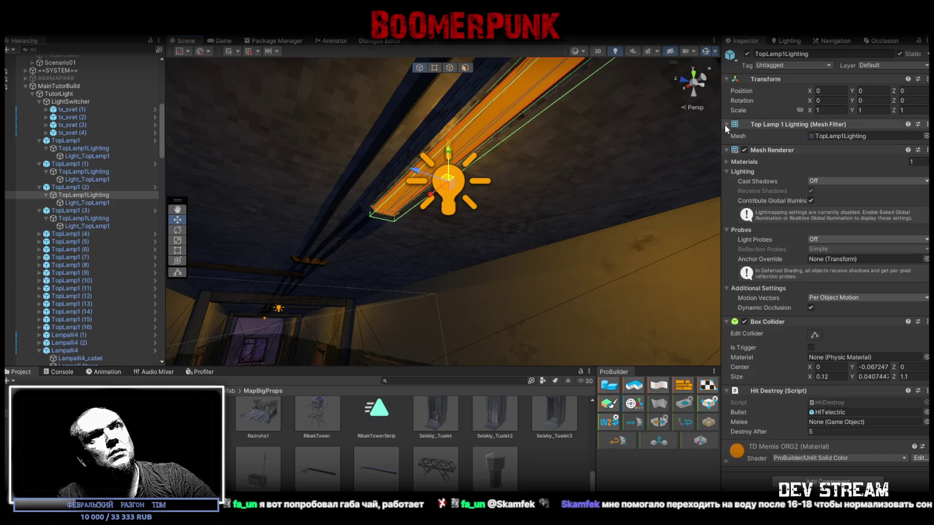
pyautogui.click(726, 161)
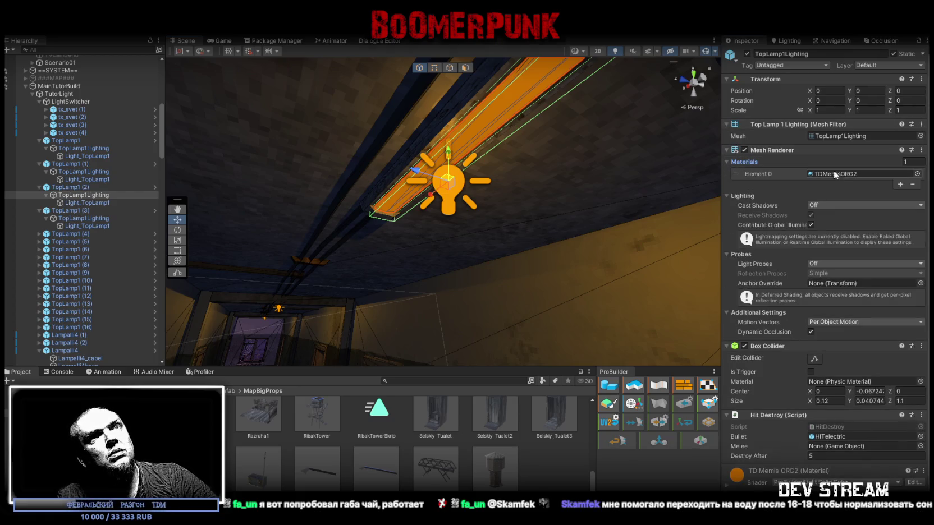
pyautogui.click(97, 202)
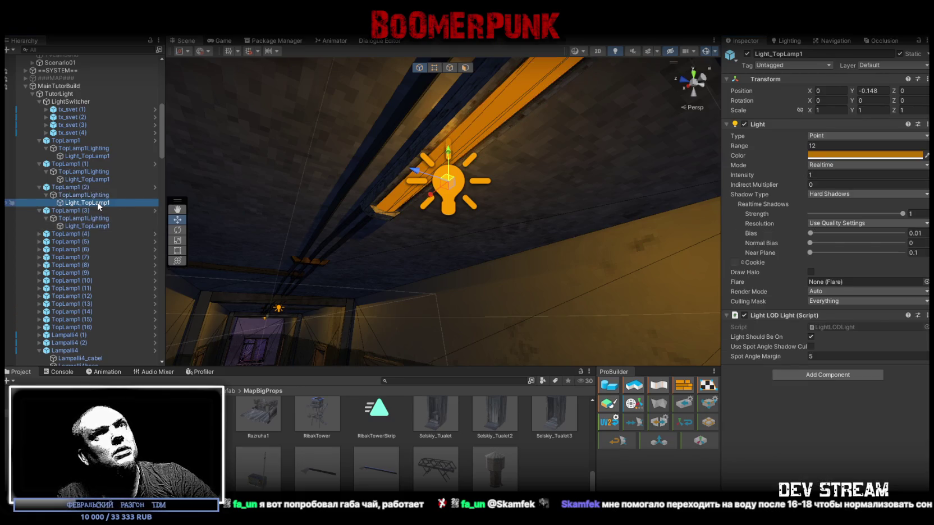
pyautogui.click(72, 133)
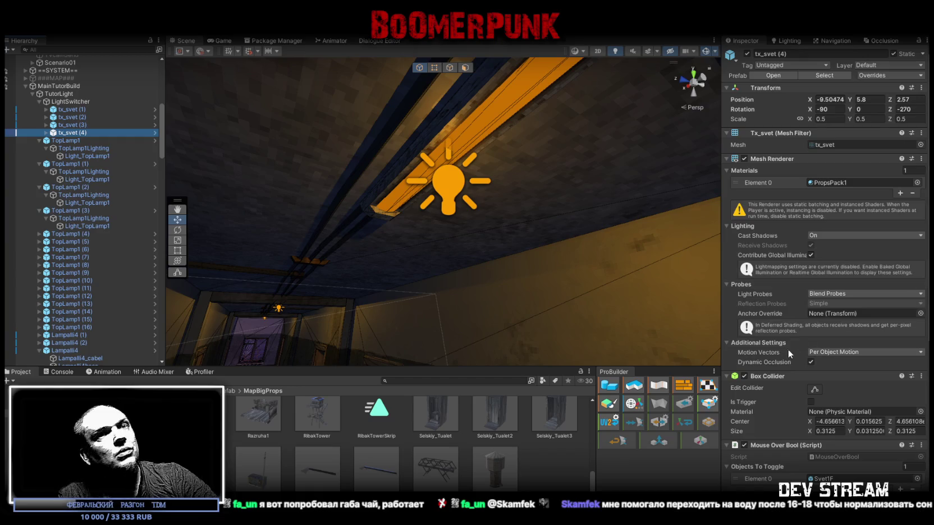
# Grow tx_svet (4)'s Lamp Mats and Lamp Lights lists to four elements each
pyautogui.scroll(-5, 788, 345)
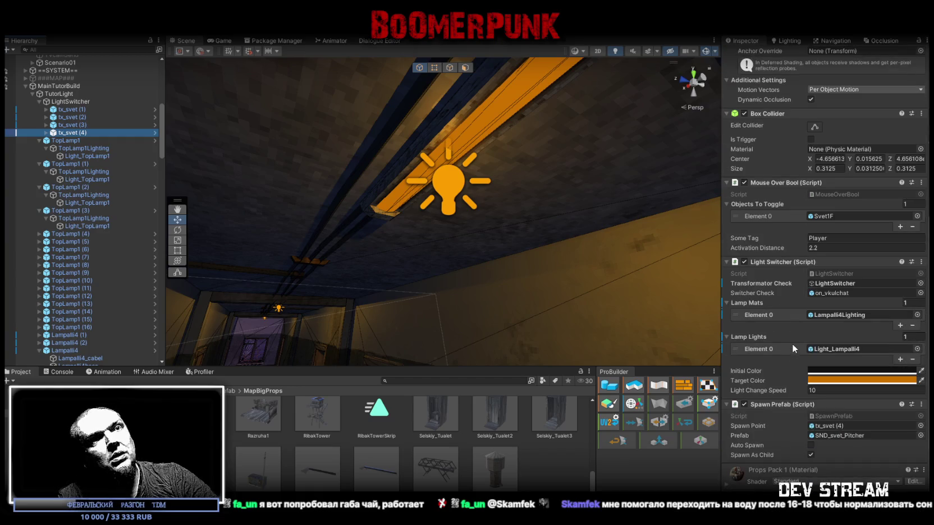
pyautogui.click(899, 325)
pyautogui.click(900, 336)
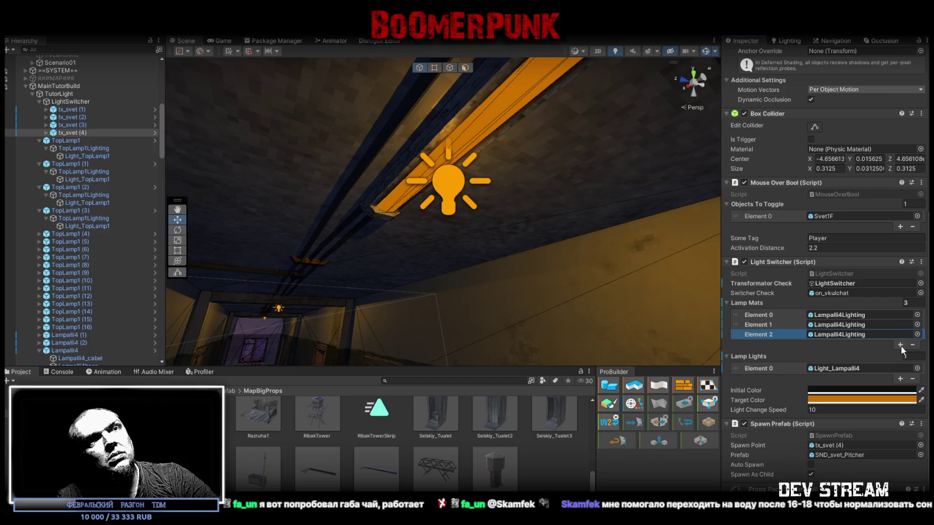
pyautogui.click(902, 346)
pyautogui.click(901, 389)
pyautogui.click(899, 398)
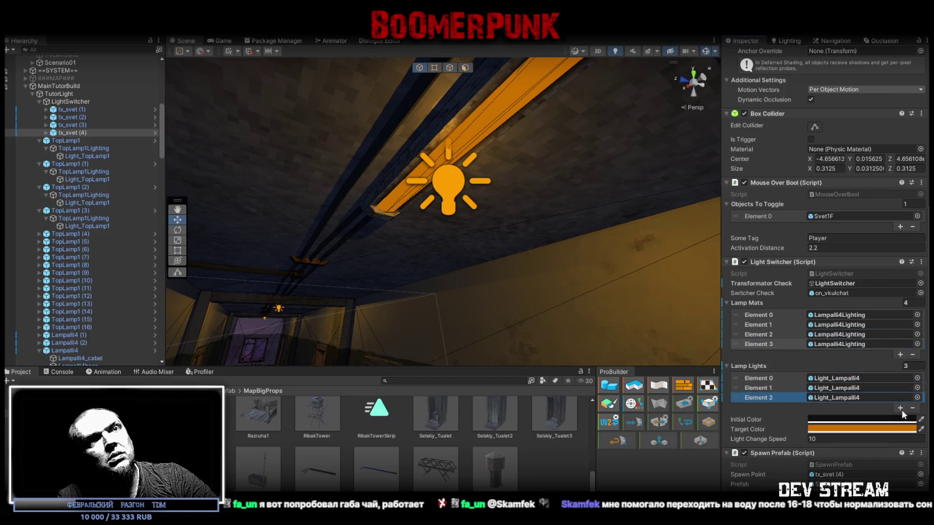
pyautogui.click(901, 408)
pyautogui.moveTo(477, 224)
pyautogui.mouseDown()
pyautogui.moveTo(488, 222)
pyautogui.moveTo(497, 241)
pyautogui.mouseUp()
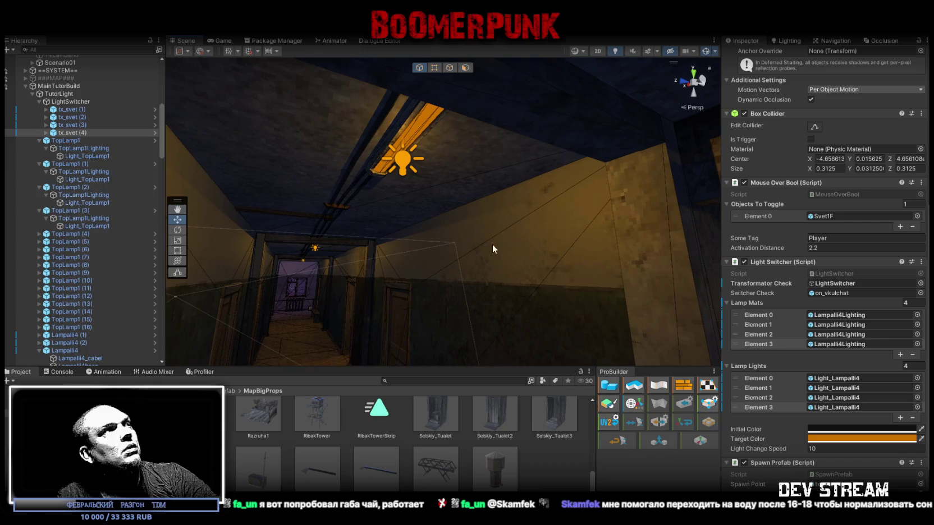
# Assign TopLamp1Lighting to all four Lamp Mats slots
pyautogui.moveTo(90, 152)
pyautogui.mouseDown()
pyautogui.moveTo(780, 266)
pyautogui.moveTo(845, 316)
pyautogui.mouseUp()
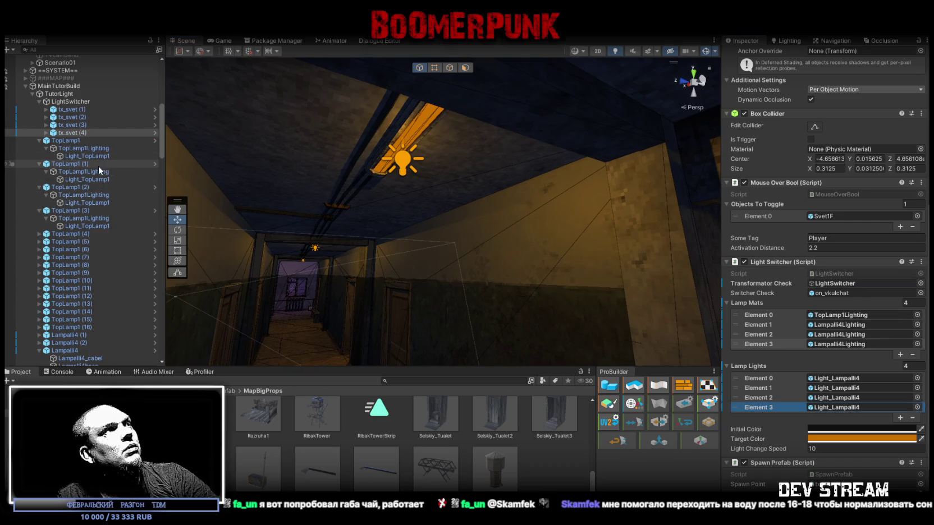
pyautogui.moveTo(105, 179); pyautogui.dragTo(844, 326)
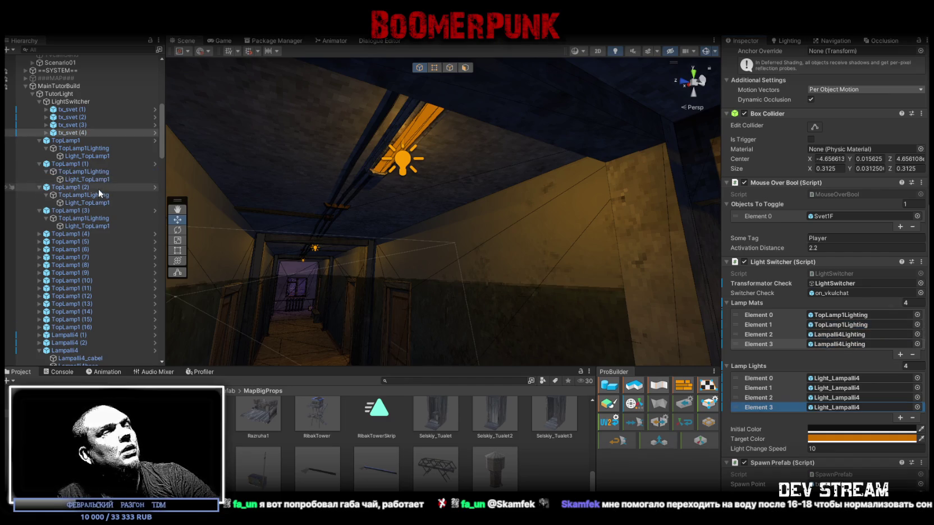
pyautogui.click(72, 133)
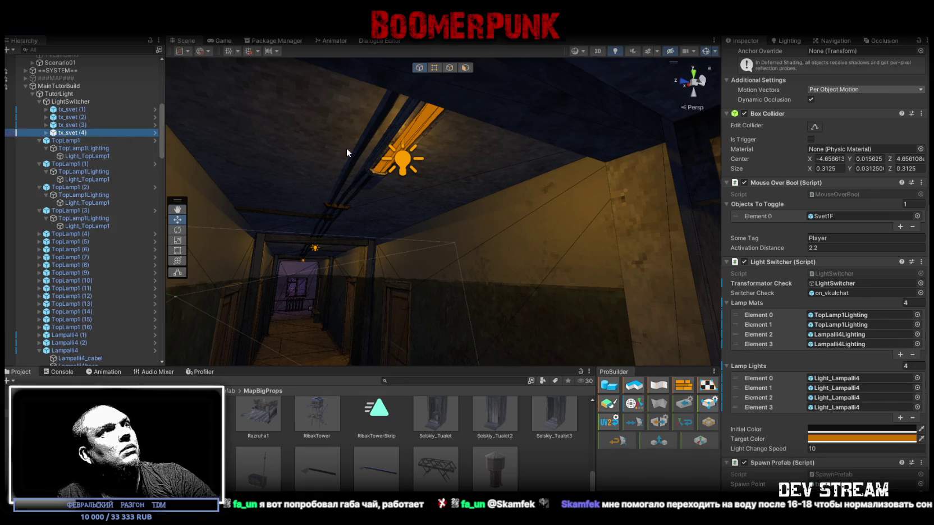
pyautogui.press('f')
pyautogui.moveTo(346, 148)
pyautogui.mouseDown()
pyautogui.moveTo(309, 235)
pyautogui.moveTo(319, 156)
pyautogui.moveTo(253, 172)
pyautogui.mouseUp()
pyautogui.moveTo(97, 196); pyautogui.dragTo(864, 339)
pyautogui.moveTo(100, 216); pyautogui.dragTo(862, 344)
# Assign Light_TopLamp1 to all four Lamp Lights slots
pyautogui.moveTo(112, 155); pyautogui.dragTo(858, 378)
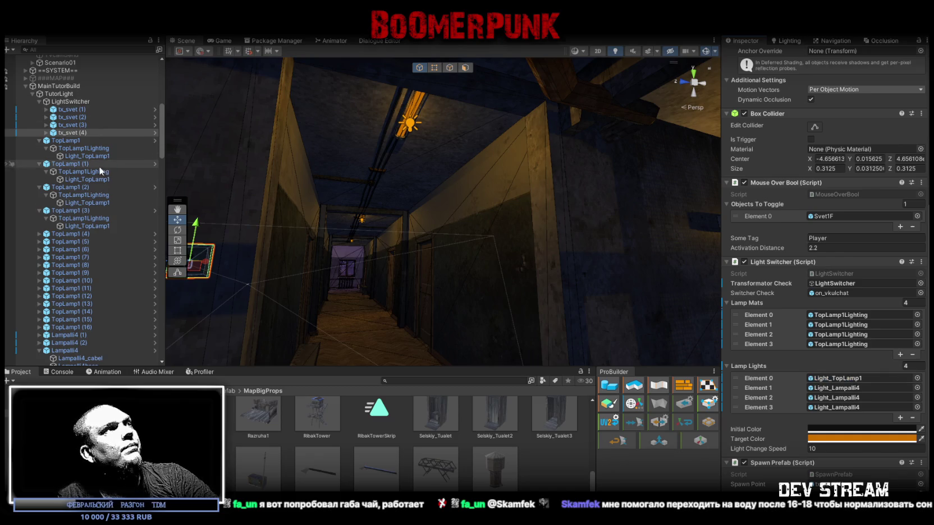
pyautogui.moveTo(99, 178); pyautogui.dragTo(782, 394)
pyautogui.moveTo(850, 389); pyautogui.dragTo(850, 389)
pyautogui.moveTo(114, 211)
pyautogui.mouseDown()
pyautogui.moveTo(881, 417)
pyautogui.moveTo(864, 399)
pyautogui.mouseUp()
pyautogui.moveTo(109, 224); pyautogui.dragTo(845, 405)
pyautogui.scroll(-2, 855, 399)
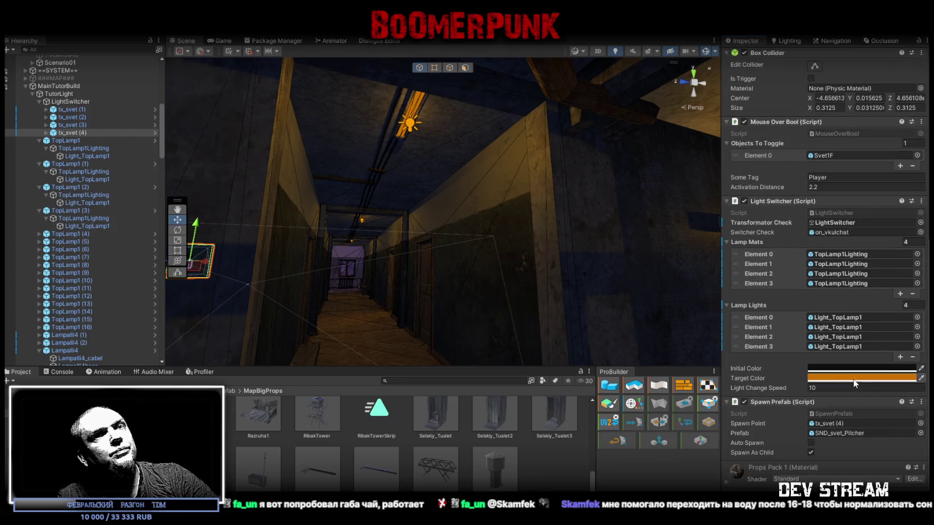
pyautogui.scroll(3, 867, 220)
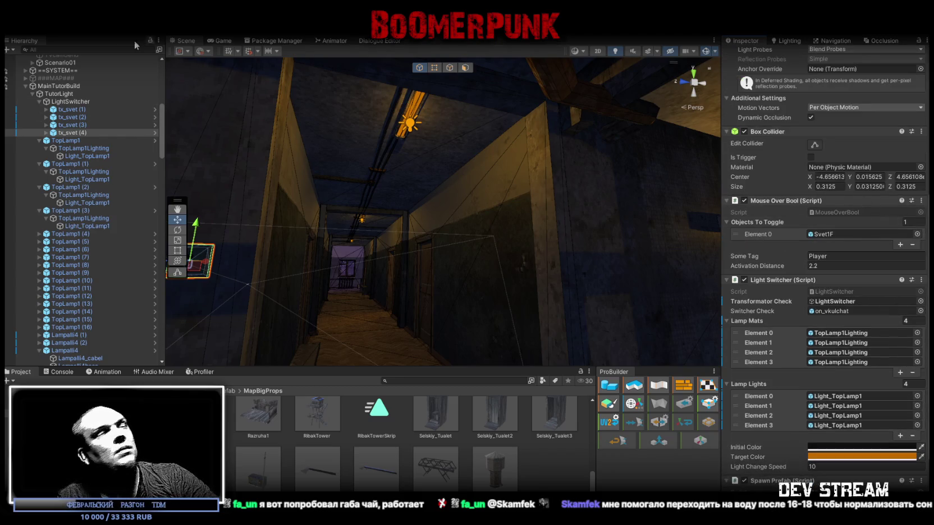
# Deactivate the off_vkulchat model inside tx_svet (4)
pyautogui.click(50, 132)
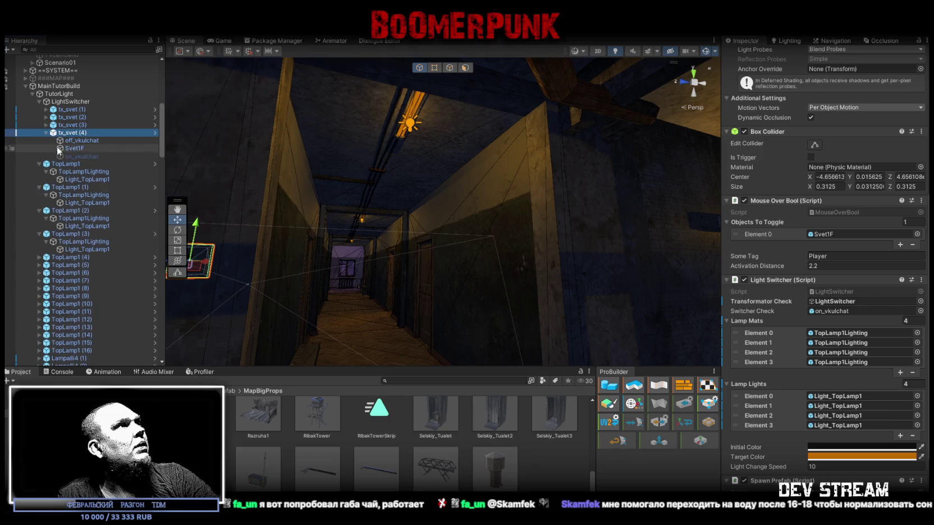
pyautogui.click(73, 141)
pyautogui.click(746, 54)
pyautogui.click(105, 156)
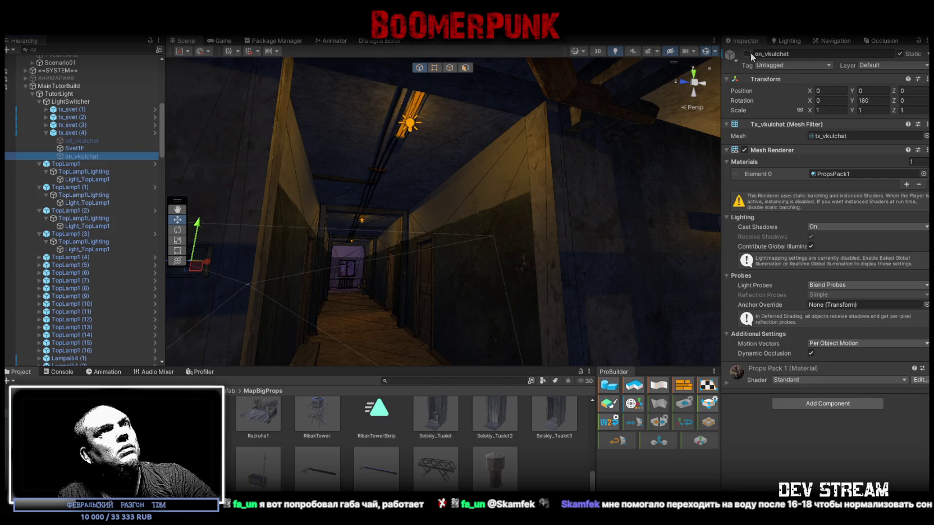
# Set the Svet1F trigger's Current List Index to 1
pyautogui.click(78, 148)
pyautogui.scroll(-3, 810, 337)
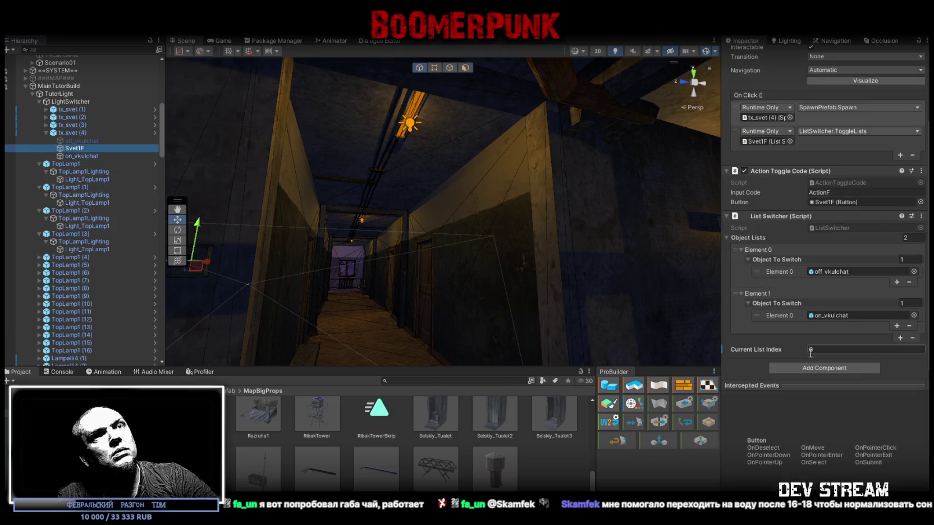
pyautogui.write('1')
pyautogui.moveTo(449, 314)
pyautogui.mouseDown()
pyautogui.moveTo(438, 317)
pyautogui.moveTo(459, 333)
pyautogui.mouseUp()
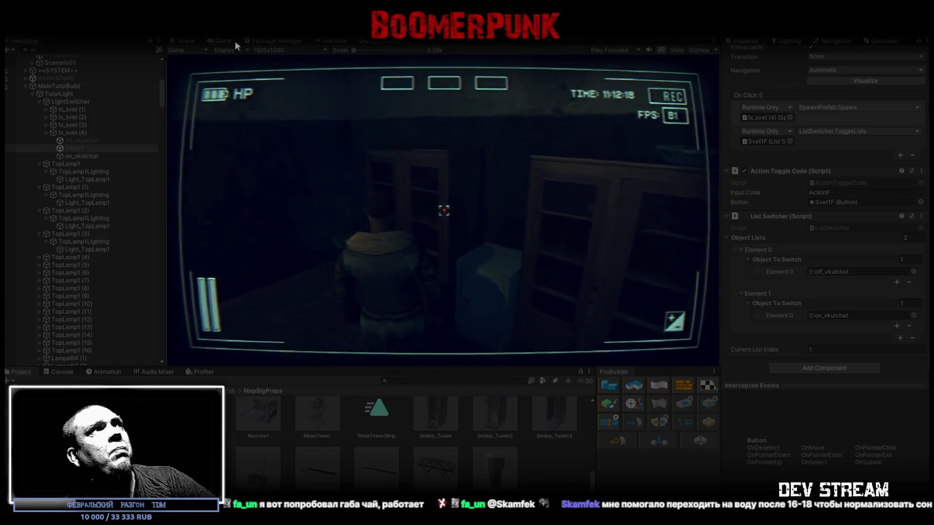
# Maximize the Game view, play-test the corridor, then exit Play mode with Ctrl+P
pyautogui.doubleClick(226, 41)
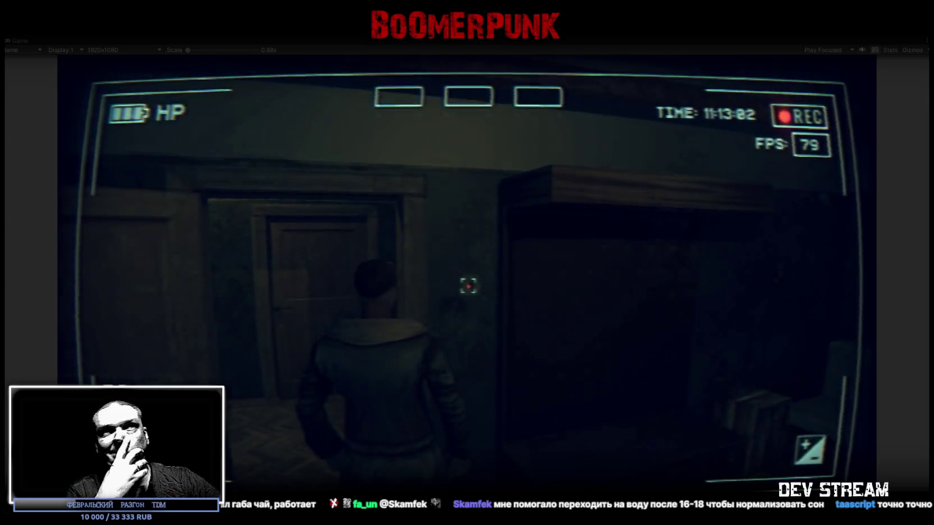
pyautogui.press('Escape')
pyautogui.press('Escape')
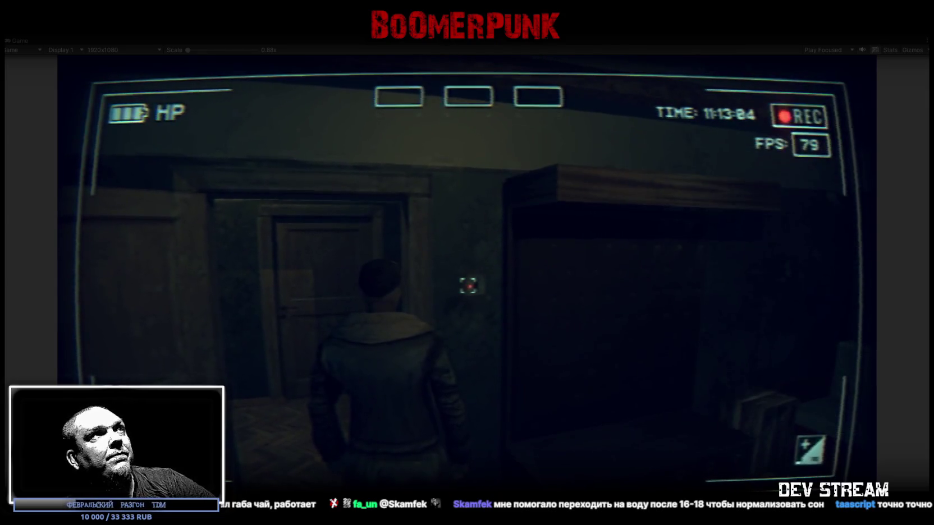
pyautogui.press('Escape')
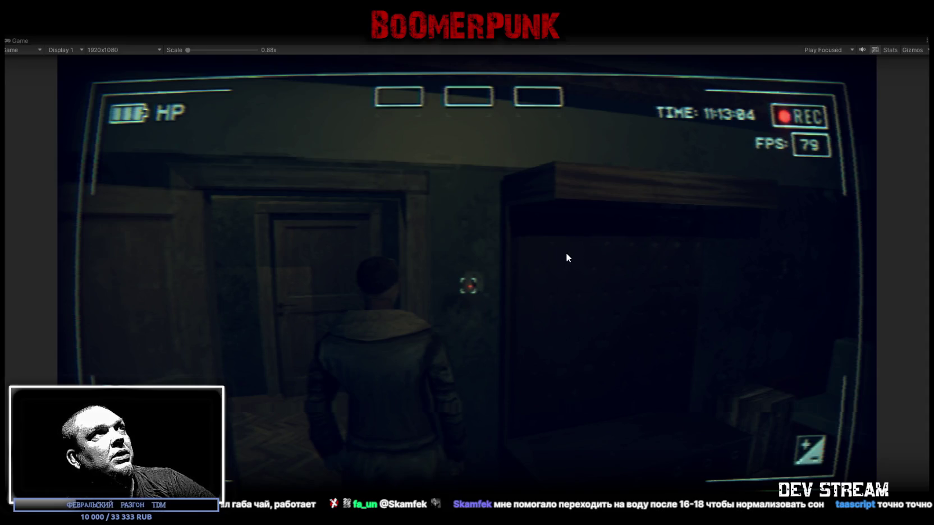
pyautogui.hotkey('ctrl', 'p')
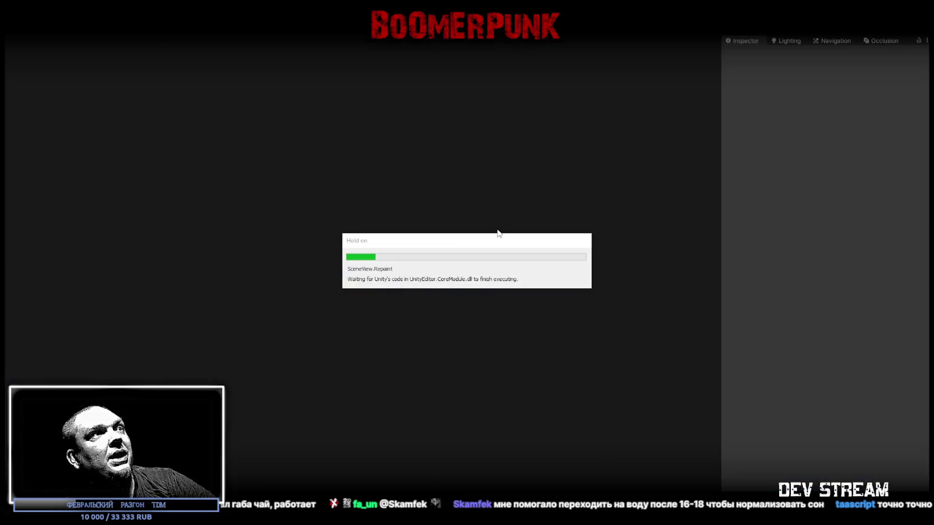
# Raise tx_svet (4) on the corridor wall to Position Y 5.834
pyautogui.press('w')
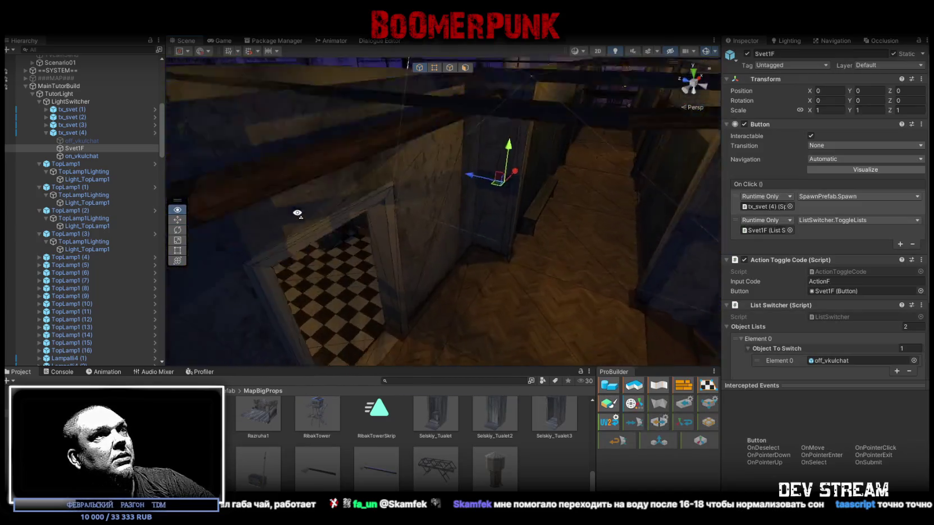
pyautogui.moveTo(373, 165)
pyautogui.mouseDown()
pyautogui.moveTo(387, 175)
pyautogui.moveTo(413, 166)
pyautogui.mouseUp()
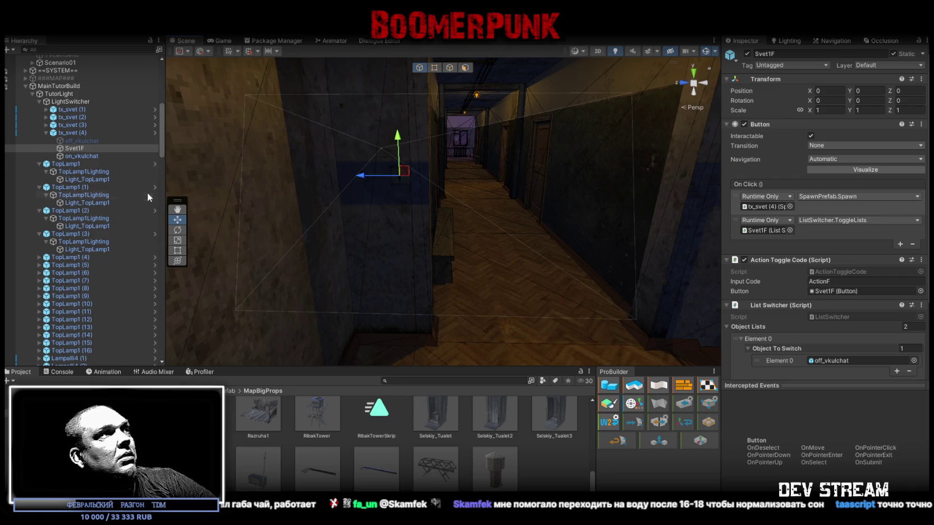
pyautogui.click(79, 132)
pyautogui.moveTo(397, 144); pyautogui.dragTo(396, 138)
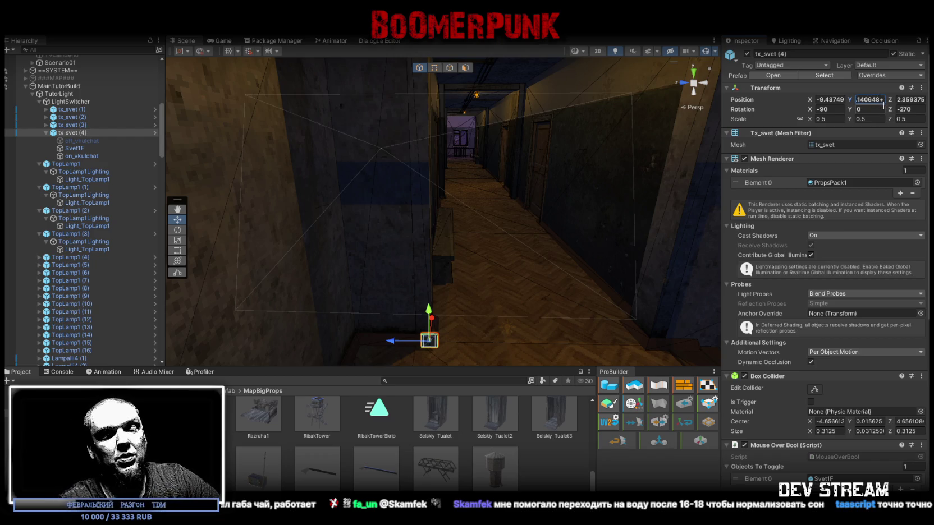
pyautogui.write('1.')
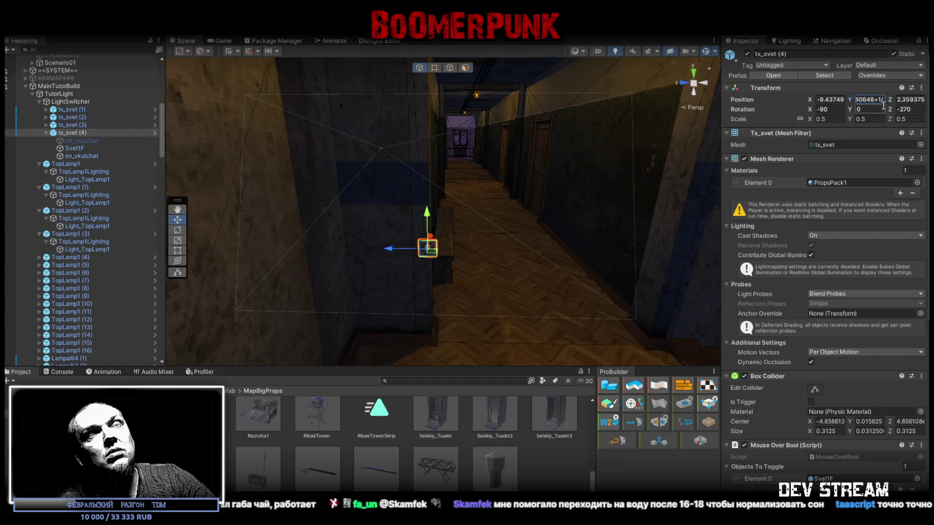
pyautogui.write('5.64')
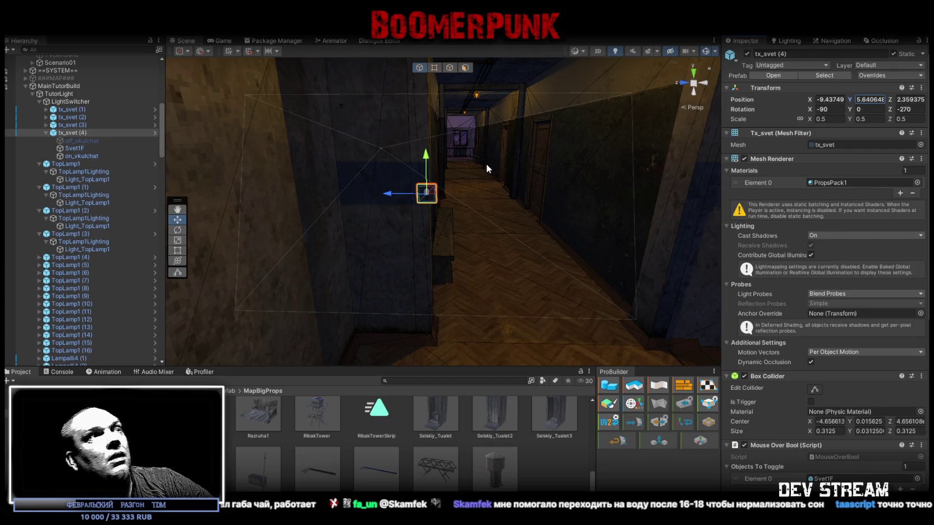
pyautogui.moveTo(486, 164); pyautogui.dragTo(485, 257)
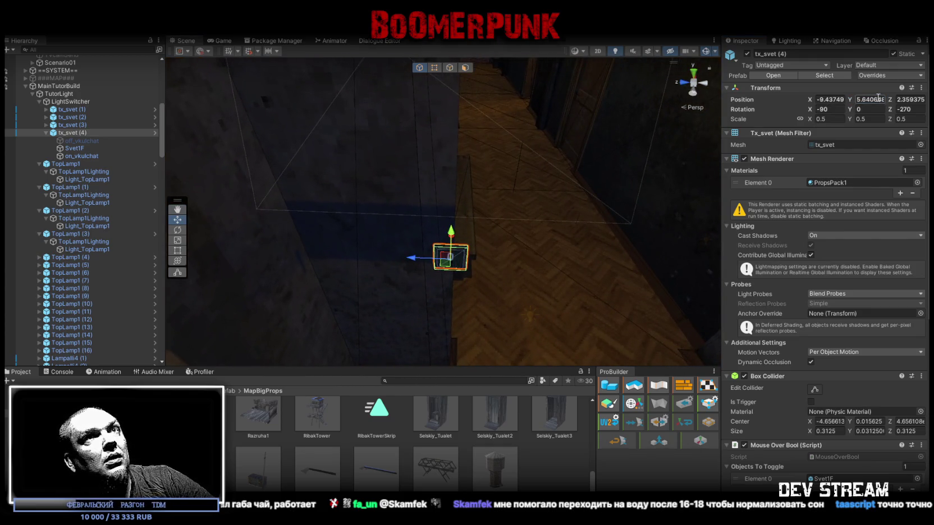
pyautogui.hotkey('ctrl', 'z')
pyautogui.moveTo(527, 193)
pyautogui.mouseDown()
pyautogui.moveTo(510, 265)
pyautogui.moveTo(497, 121)
pyautogui.moveTo(505, 210)
pyautogui.mouseUp()
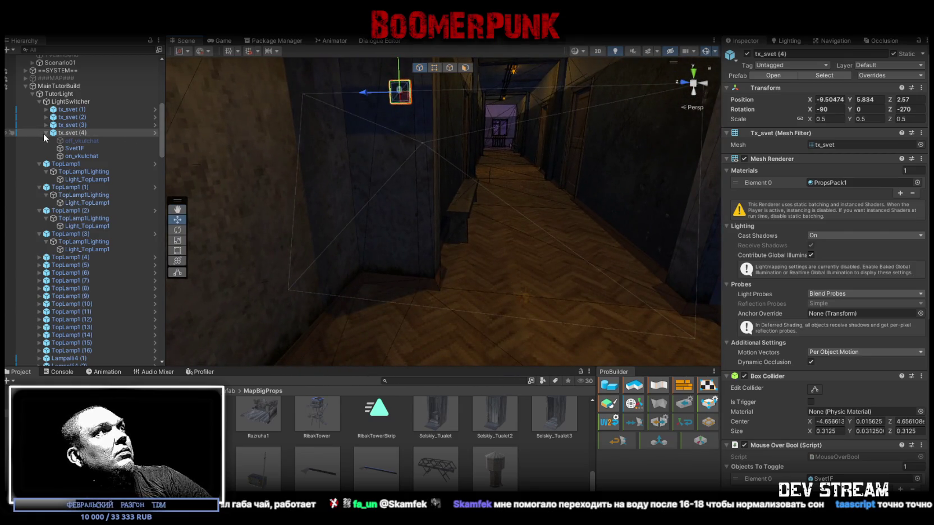
# Select tx_svet (1) through tx_svet (4) and set their Position Y to 5.640648
pyautogui.click(46, 133)
pyautogui.click(72, 110)
pyautogui.keyDown('shift'); pyautogui.click(73, 132); pyautogui.keyUp('shift')
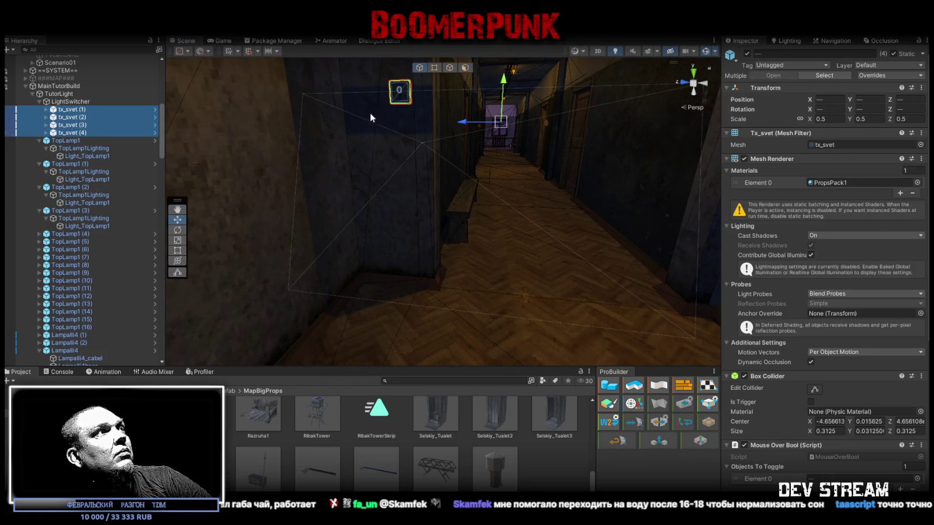
pyautogui.click(876, 101)
pyautogui.hotkey('ctrl', 'v')
pyautogui.press('Return')
pyautogui.moveTo(505, 186)
pyautogui.mouseDown()
pyautogui.moveTo(742, 220)
pyautogui.moveTo(586, 216)
pyautogui.moveTo(594, 207)
pyautogui.moveTo(585, 165)
pyautogui.mouseUp()
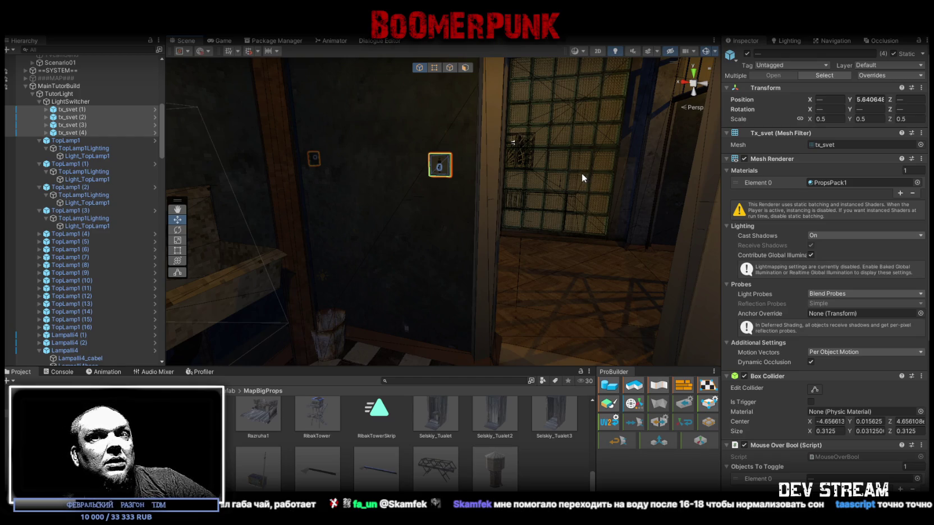
pyautogui.moveTo(607, 146); pyautogui.dragTo(617, 203)
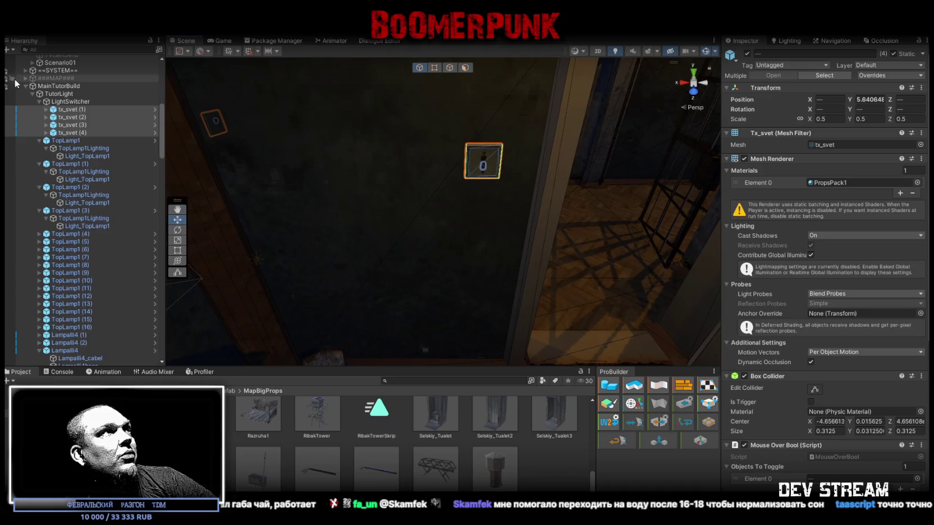
# Move tx_svet (3) along X to -11.333
pyautogui.click(77, 132)
pyautogui.click(70, 125)
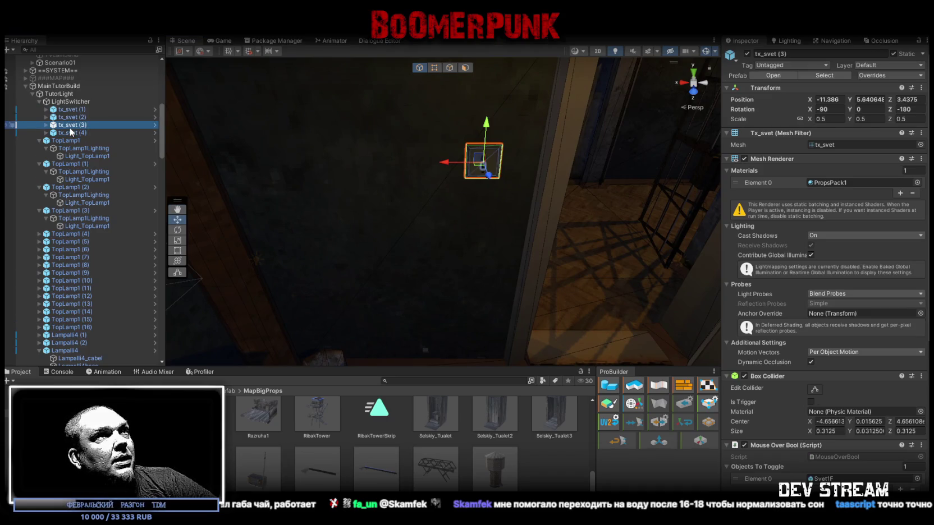
pyautogui.scroll(-3, 487, 184)
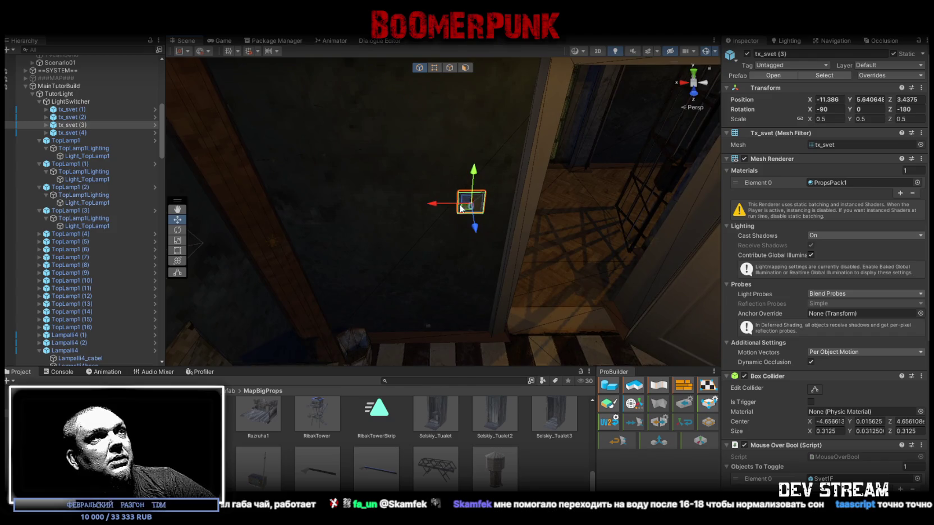
pyautogui.moveTo(433, 207); pyautogui.dragTo(420, 207)
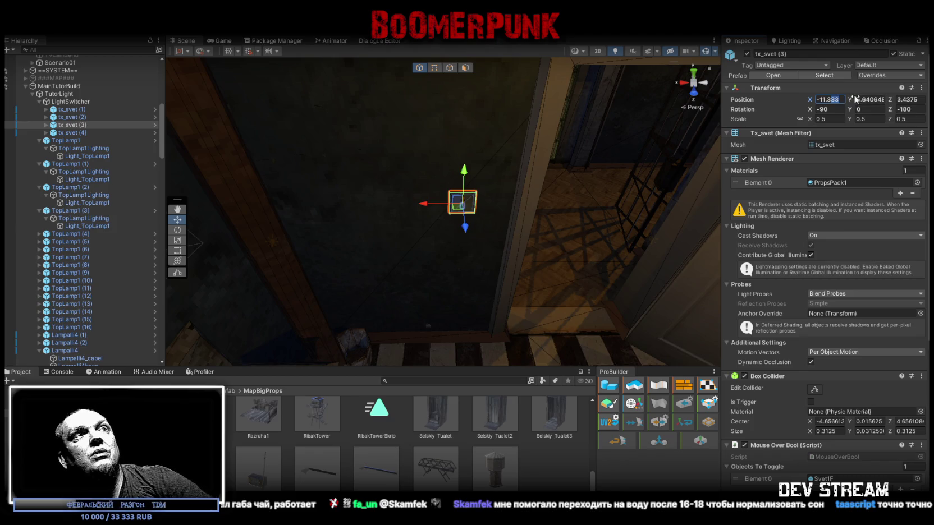
pyautogui.moveTo(623, 98); pyautogui.dragTo(528, 198)
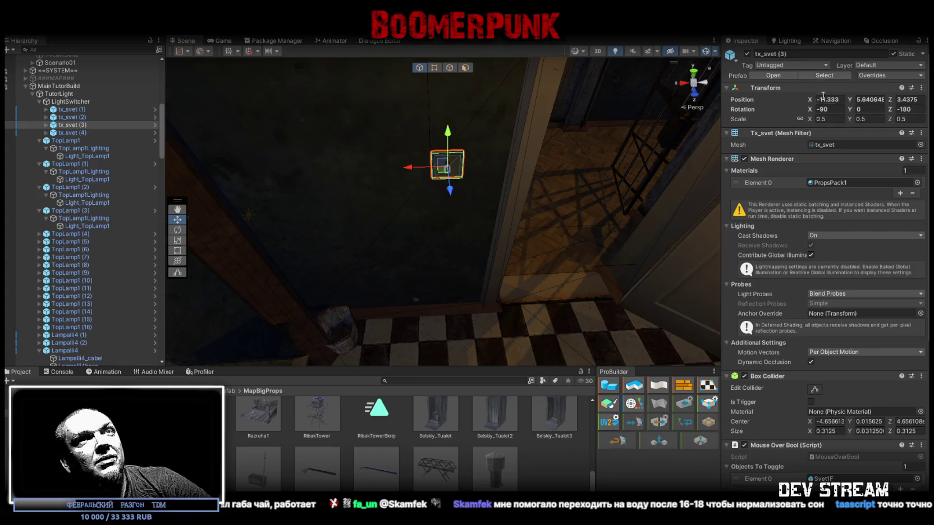
pyautogui.moveTo(393, 140)
pyautogui.mouseDown()
pyautogui.moveTo(379, 86)
pyautogui.moveTo(464, 151)
pyautogui.moveTo(494, 131)
pyautogui.moveTo(506, 140)
pyautogui.moveTo(593, 70)
pyautogui.moveTo(475, 126)
pyautogui.moveTo(486, 142)
pyautogui.moveTo(430, 177)
pyautogui.mouseUp()
# Set tx_svet (2)'s Position X to 0.5 beside the doorway
pyautogui.click(396, 163)
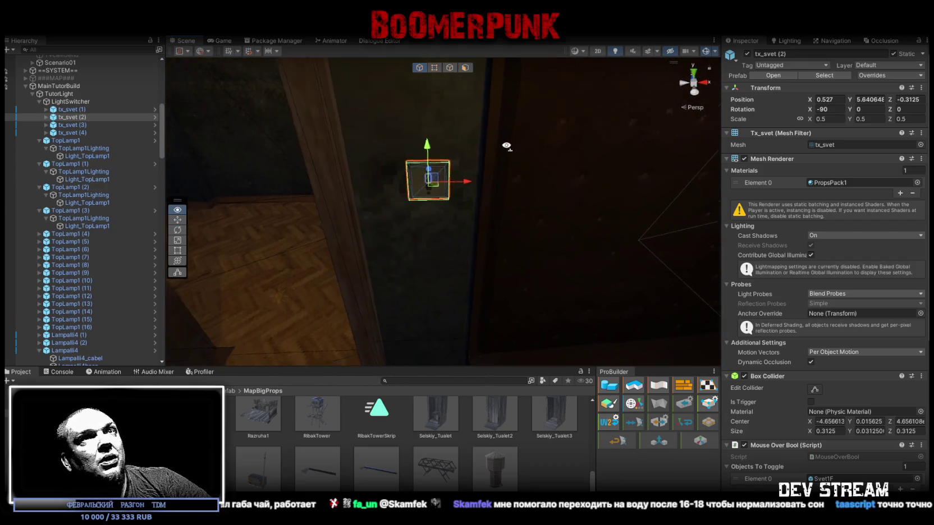
pyautogui.moveTo(470, 174); pyautogui.dragTo(461, 176)
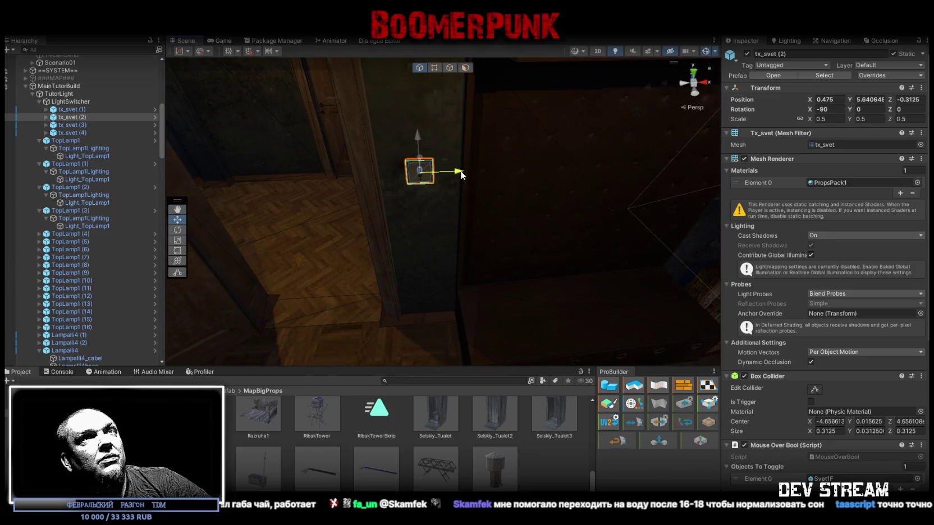
pyautogui.click(824, 99)
pyautogui.write('0.5')
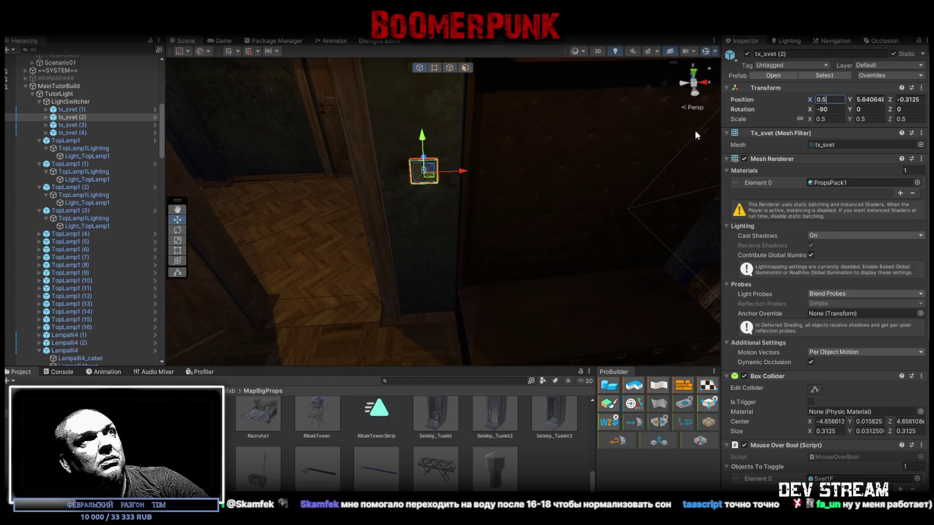
pyautogui.moveTo(696, 135)
pyautogui.mouseDown()
pyautogui.moveTo(731, 68)
pyautogui.moveTo(851, 89)
pyautogui.moveTo(470, 161)
pyautogui.moveTo(621, 183)
pyautogui.moveTo(516, 201)
pyautogui.mouseUp()
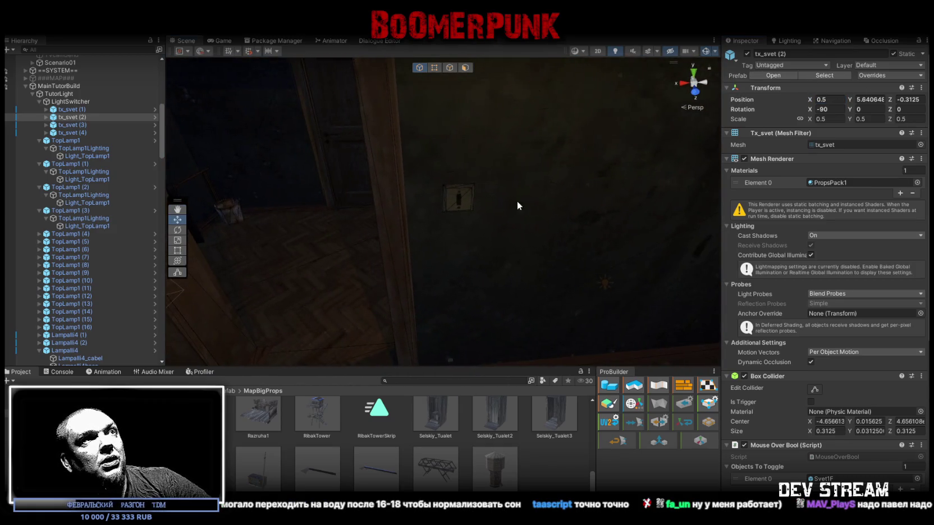
pyautogui.click(468, 192)
pyautogui.press('f')
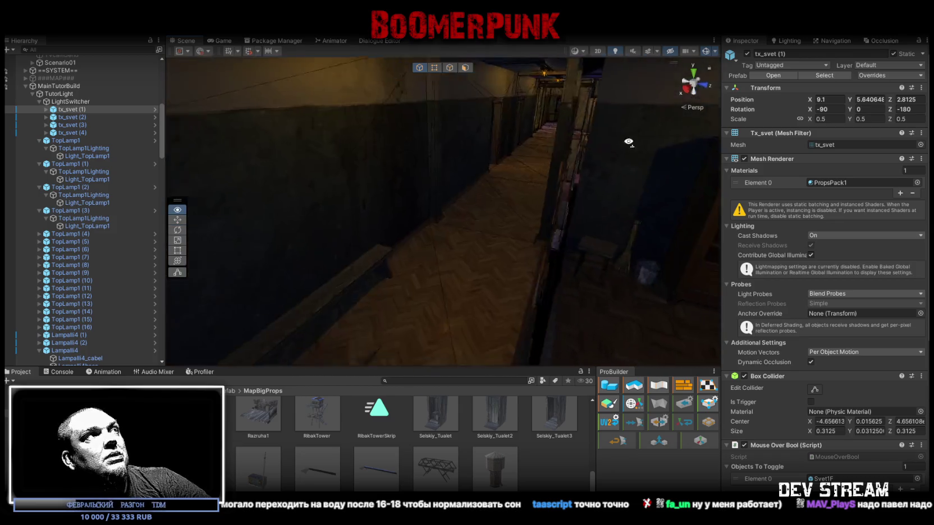
# Collapse the TopLamp1 lamps and create an empty object named floor1 under TutorLight
pyautogui.click(39, 140)
pyautogui.click(40, 148)
pyautogui.click(39, 156)
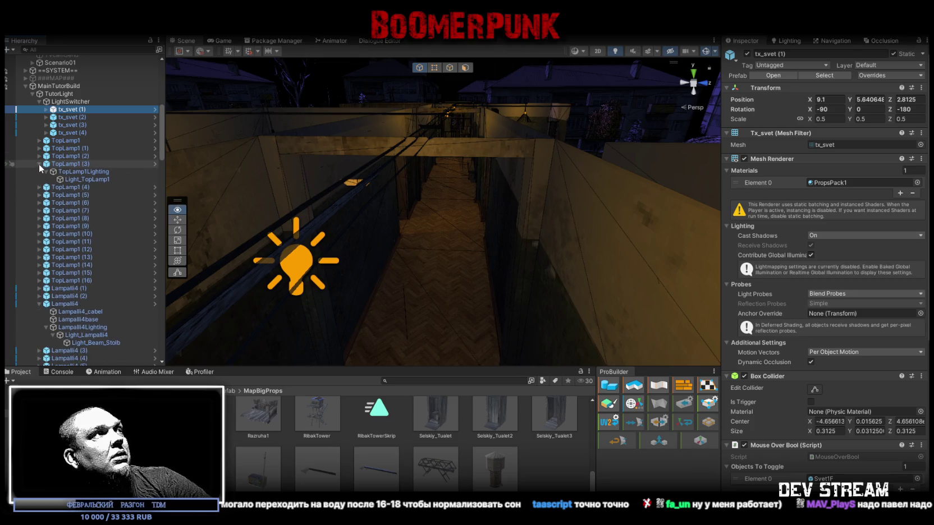
pyautogui.click(39, 164)
pyautogui.rightClick(48, 102)
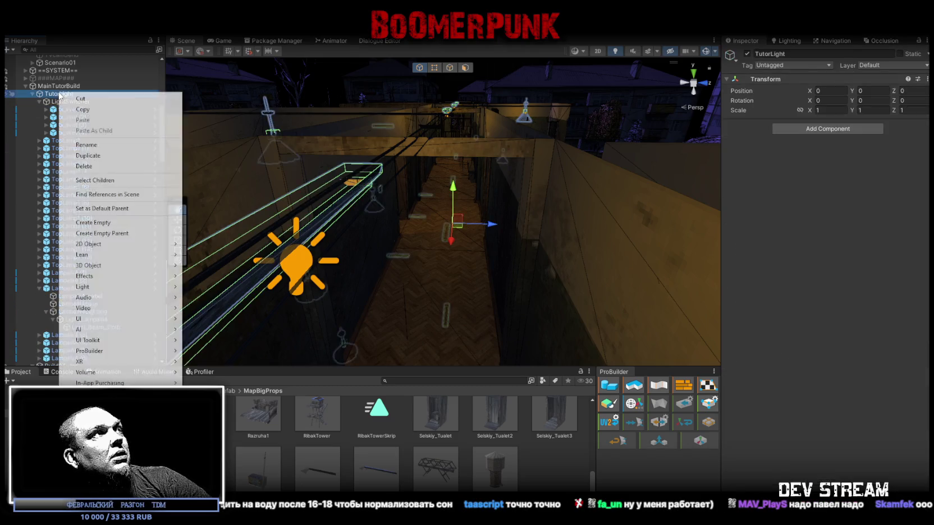
pyautogui.click(112, 232)
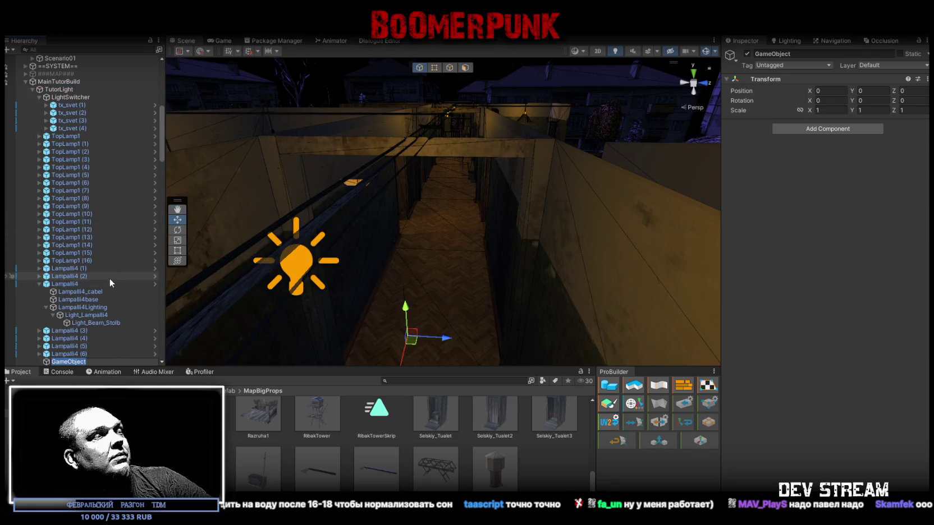
pyautogui.write('floor1')
pyautogui.press('Return')
# Duplicate floor1 twice and rename the copies floor2 and floor3
pyautogui.hotkey('ctrl', 'd')
pyautogui.hotkey('ctrl', 'd')
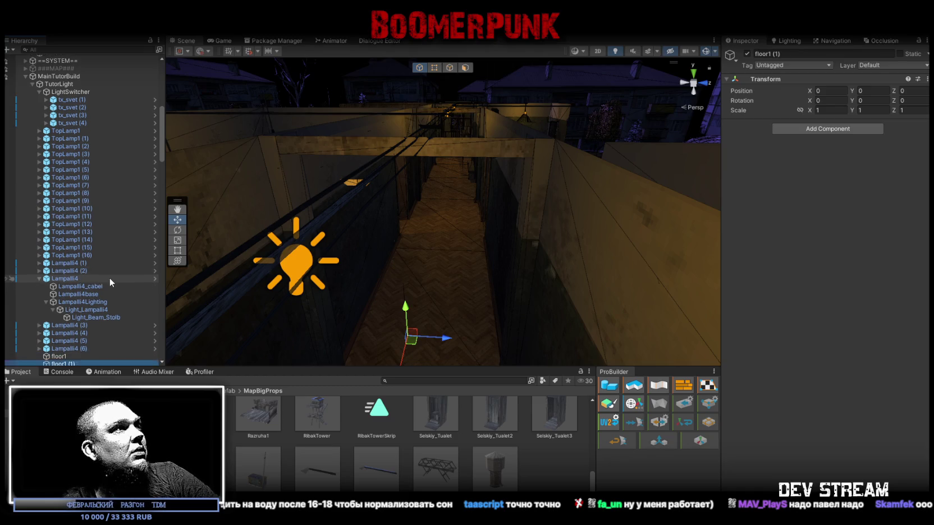
pyautogui.click(67, 354)
pyautogui.press('F2')
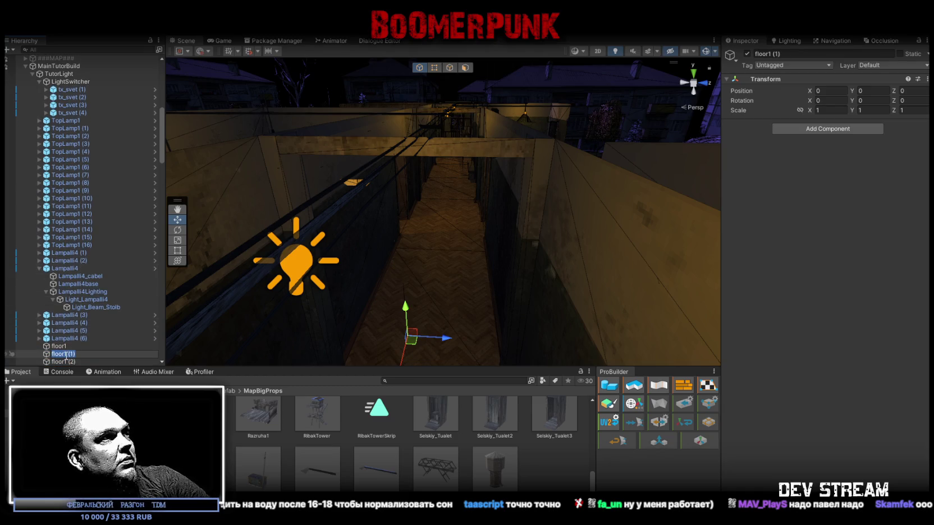
pyautogui.write('2')
pyautogui.press('Return')
pyautogui.click(65, 362)
pyautogui.press('F2')
pyautogui.write('floor3')
pyautogui.press('Return')
pyautogui.click(59, 346)
# Drag floor1, floor2 and floor3 under TutorLight
pyautogui.keyDown('shift'); pyautogui.click(59, 362); pyautogui.keyUp('shift')
pyautogui.click(896, 54)
pyautogui.moveTo(56, 353); pyautogui.dragTo(66, 79)
pyautogui.scroll(2, 38, 128)
pyautogui.click(80, 172)
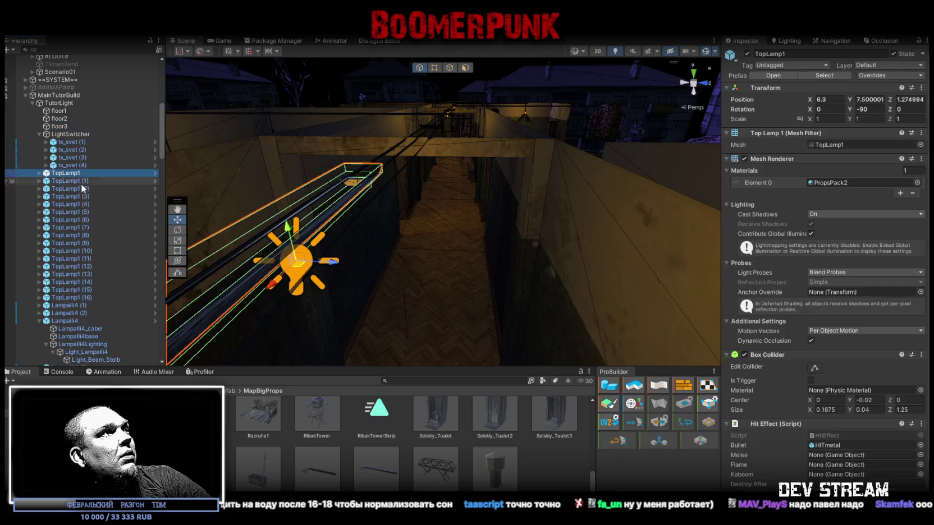
# Move TopLamp1 through TopLamp1 (3) into the floor1 group
pyautogui.keyDown('shift'); pyautogui.click(78, 204); pyautogui.keyUp('shift')
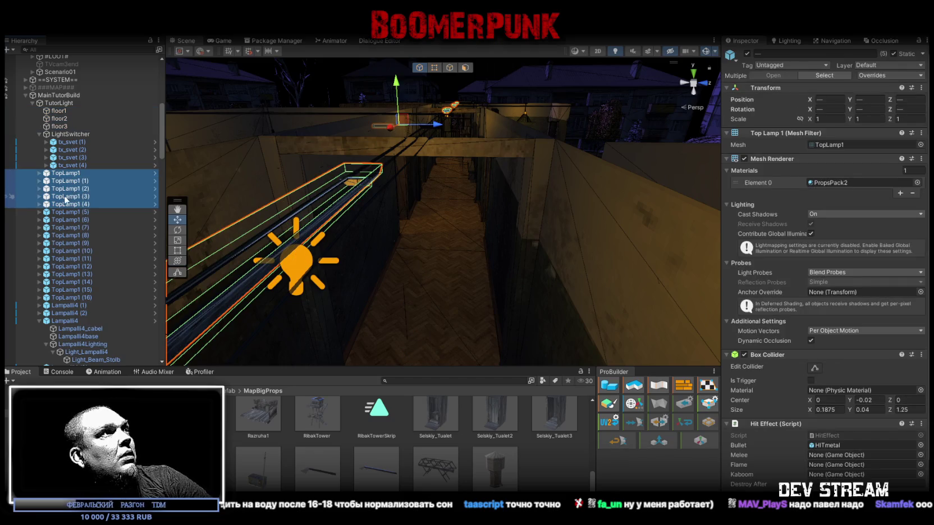
pyautogui.keyDown('ctrl'); pyautogui.click(72, 204); pyautogui.keyUp('ctrl')
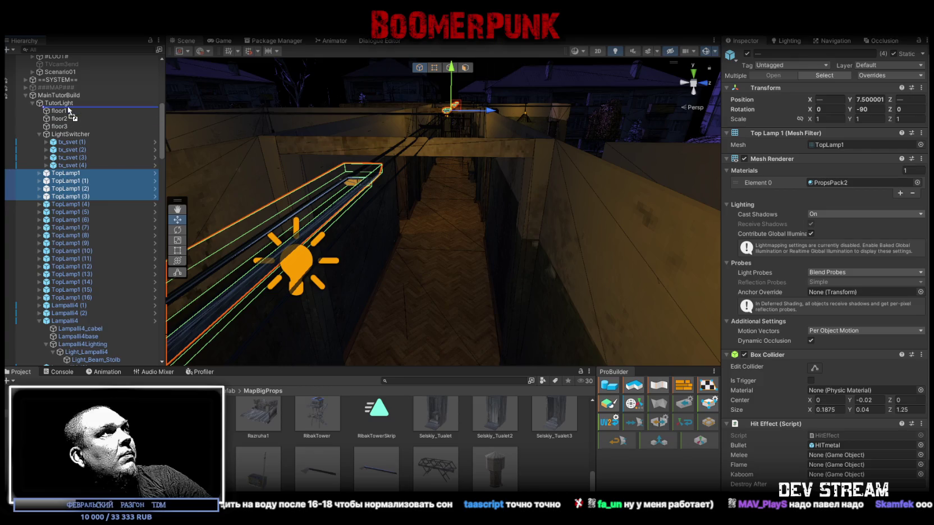
pyautogui.moveTo(66, 111); pyautogui.dragTo(66, 110)
# Move Lampalli4, Lampalli4 (1) and Lampalli4 (2) into floor1
pyautogui.scroll(-2, 70, 255)
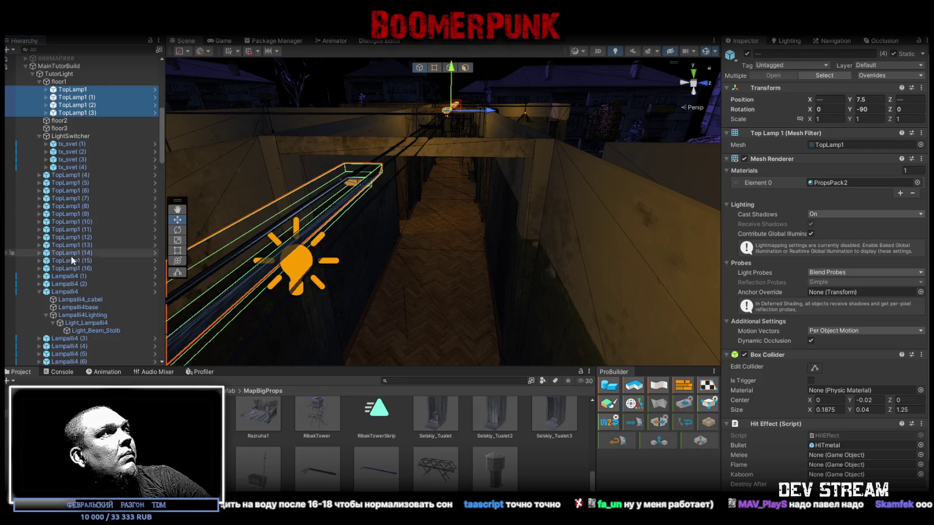
pyautogui.click(38, 292)
pyautogui.click(74, 274)
pyautogui.keyDown('shift'); pyautogui.click(70, 291); pyautogui.keyUp('shift')
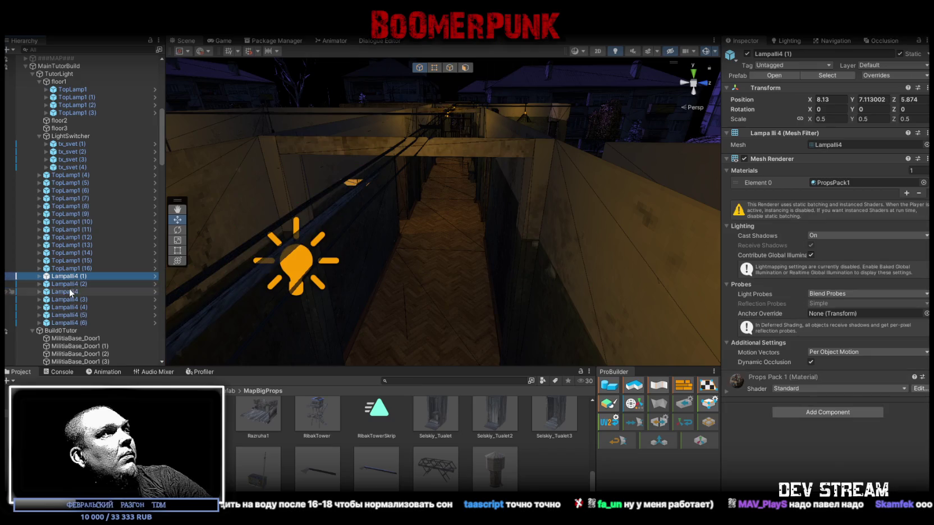
pyautogui.moveTo(67, 90); pyautogui.dragTo(71, 94)
# Check the floor1 lamps from above and frame TopLamp1 (4) in the scene
pyautogui.moveTo(209, 181); pyautogui.dragTo(591, 227)
pyautogui.click(59, 81)
pyautogui.moveTo(366, 122)
pyautogui.mouseDown()
pyautogui.moveTo(304, 121)
pyautogui.moveTo(197, 193)
pyautogui.mouseUp()
pyautogui.doubleClick(87, 198)
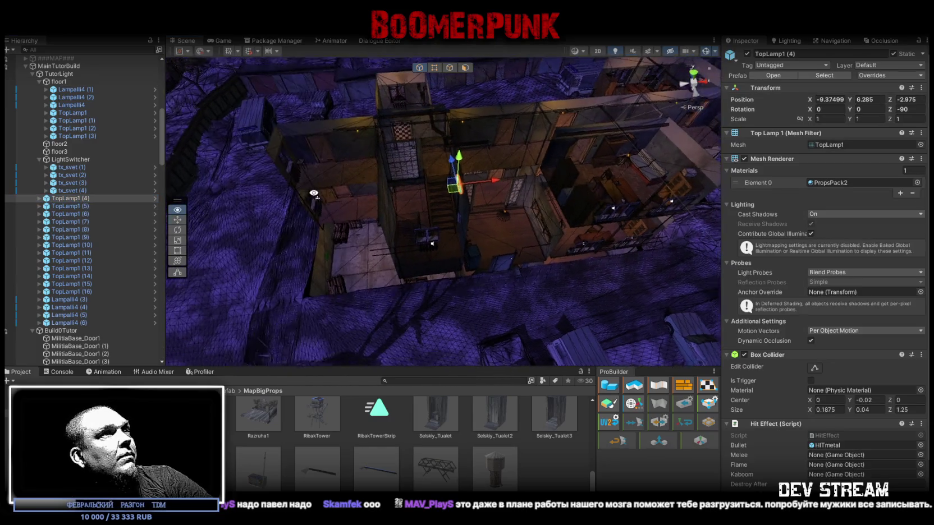
# Move TopLamp1 (5) through TopLamp1 (8) into the floor2 group
pyautogui.doubleClick(83, 206)
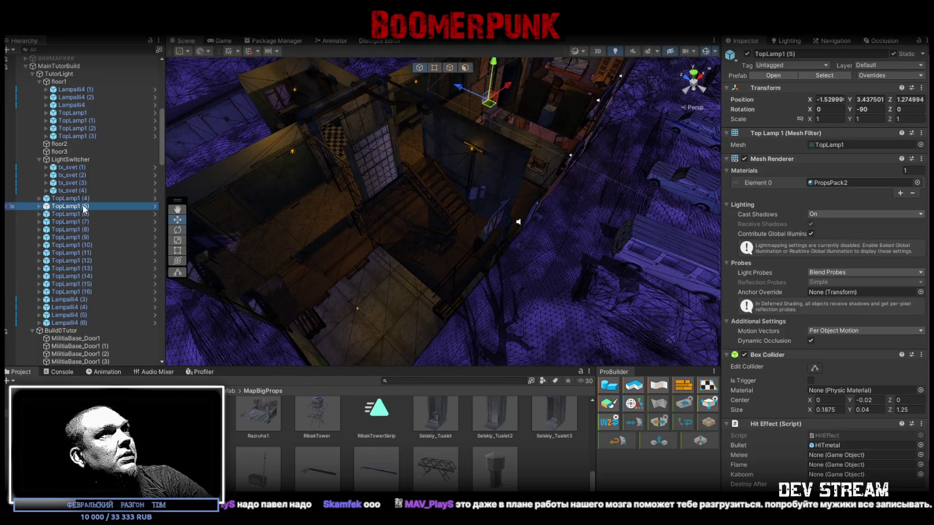
pyautogui.moveTo(453, 150); pyautogui.dragTo(169, 207)
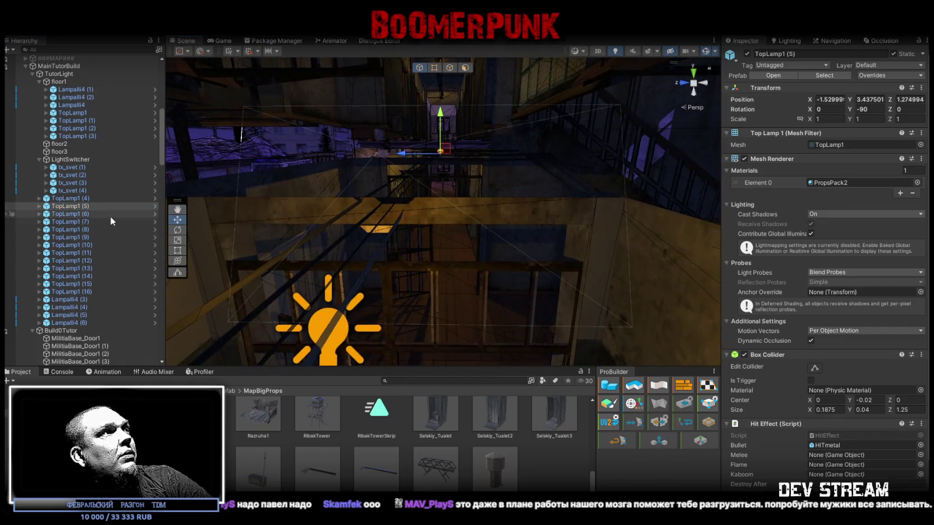
pyautogui.keyDown('shift'); pyautogui.click(85, 229); pyautogui.keyUp('shift')
pyautogui.press('f')
pyautogui.moveTo(294, 144)
pyautogui.mouseDown()
pyautogui.moveTo(412, 231)
pyautogui.moveTo(346, 178)
pyautogui.moveTo(467, 210)
pyautogui.moveTo(619, 217)
pyautogui.moveTo(557, 198)
pyautogui.moveTo(368, 192)
pyautogui.moveTo(269, 219)
pyautogui.mouseUp()
pyautogui.moveTo(86, 208)
pyautogui.mouseDown()
pyautogui.moveTo(64, 161)
pyautogui.moveTo(68, 144)
pyautogui.mouseUp()
pyautogui.moveTo(393, 219)
pyautogui.mouseDown()
pyautogui.moveTo(430, 210)
pyautogui.moveTo(499, 243)
pyautogui.moveTo(452, 218)
pyautogui.mouseUp()
# Pick Lampalli4 (3), (5) and (6) in the scene and move them into floor2
pyautogui.click(452, 218)
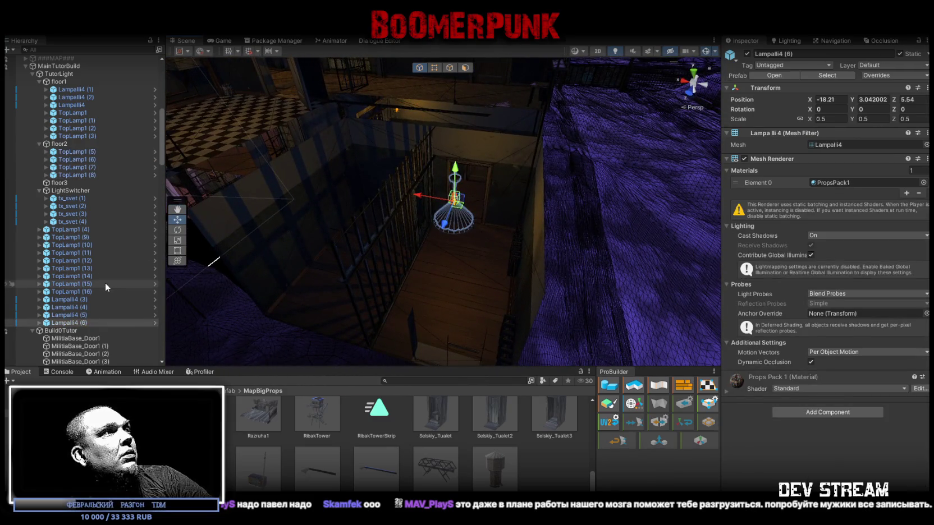
pyautogui.moveTo(381, 228)
pyautogui.mouseDown()
pyautogui.moveTo(237, 140)
pyautogui.moveTo(440, 231)
pyautogui.moveTo(274, 222)
pyautogui.moveTo(146, 243)
pyautogui.moveTo(111, 232)
pyautogui.moveTo(28, 259)
pyautogui.moveTo(23, 206)
pyautogui.mouseUp()
pyautogui.keyDown('ctrl'); pyautogui.click(427, 213); pyautogui.keyUp('ctrl')
pyautogui.keyDown('ctrl'); pyautogui.click(433, 191); pyautogui.keyUp('ctrl')
pyautogui.moveTo(433, 191)
pyautogui.mouseDown()
pyautogui.moveTo(459, 187)
pyautogui.moveTo(412, 197)
pyautogui.moveTo(475, 204)
pyautogui.moveTo(520, 181)
pyautogui.moveTo(335, 190)
pyautogui.moveTo(666, 179)
pyautogui.moveTo(432, 172)
pyautogui.moveTo(427, 161)
pyautogui.moveTo(432, 222)
pyautogui.mouseUp()
pyautogui.keyDown('ctrl'); pyautogui.click(408, 212); pyautogui.keyUp('ctrl')
pyautogui.keyDown('ctrl'); pyautogui.click(481, 188); pyautogui.keyUp('ctrl')
pyautogui.scroll(2, 96, 331)
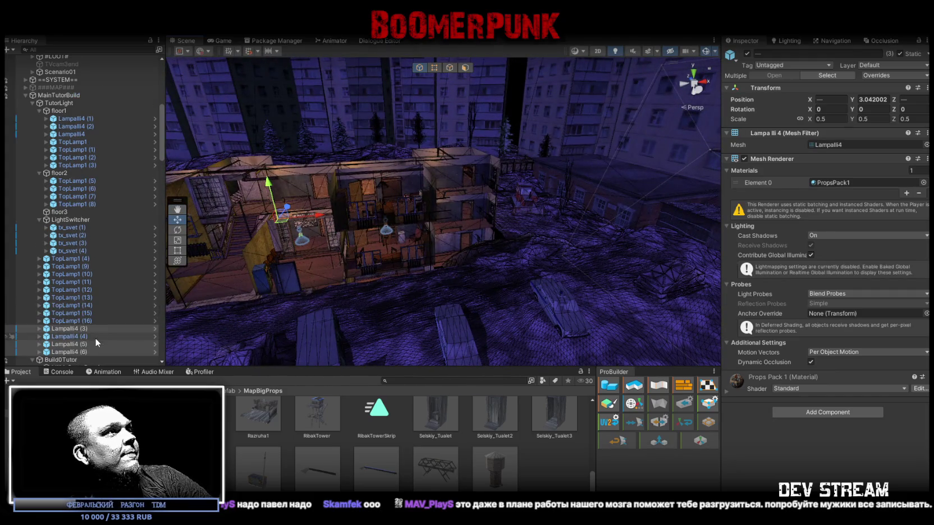
pyautogui.click(70, 327)
pyautogui.moveTo(76, 141)
pyautogui.mouseDown()
pyautogui.moveTo(69, 189)
pyautogui.moveTo(71, 178)
pyautogui.mouseUp()
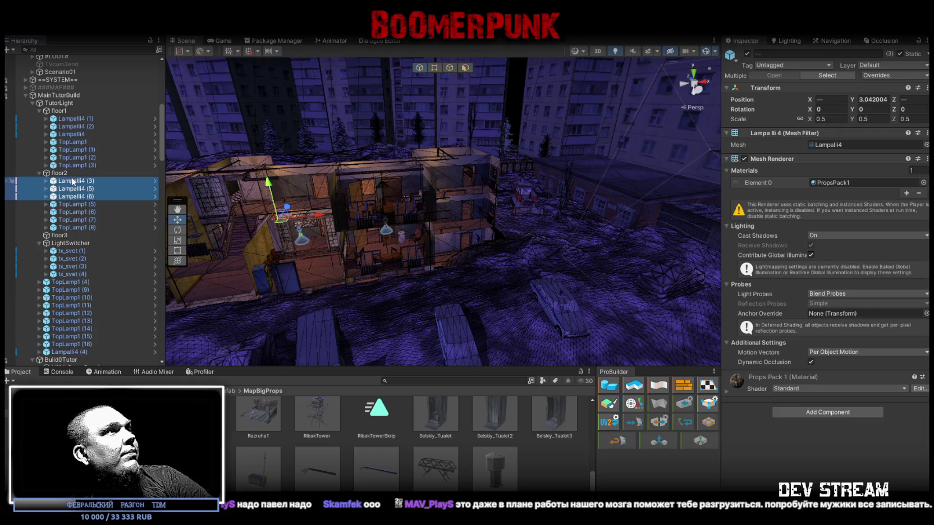
# Frame Lampalli4 (4) and move it into the floor3 group
pyautogui.scroll(-3, 104, 289)
pyautogui.click(75, 293)
pyautogui.moveTo(281, 269); pyautogui.dragTo(303, 247)
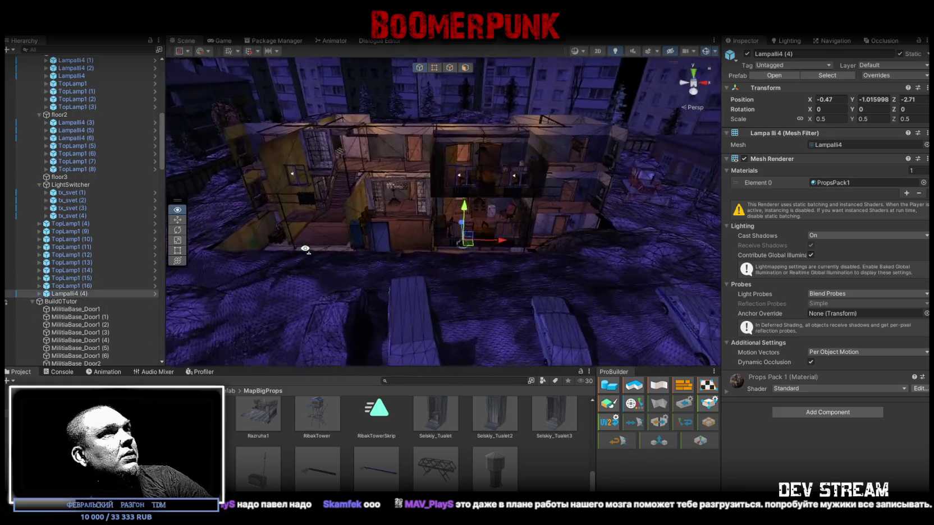
pyautogui.press('f')
pyautogui.moveTo(315, 194)
pyautogui.mouseDown()
pyautogui.moveTo(313, 183)
pyautogui.moveTo(454, 205)
pyautogui.moveTo(457, 181)
pyautogui.moveTo(497, 140)
pyautogui.moveTo(497, 229)
pyautogui.moveTo(510, 258)
pyautogui.moveTo(549, 286)
pyautogui.moveTo(539, 281)
pyautogui.mouseUp()
pyautogui.scroll(5, 99, 340)
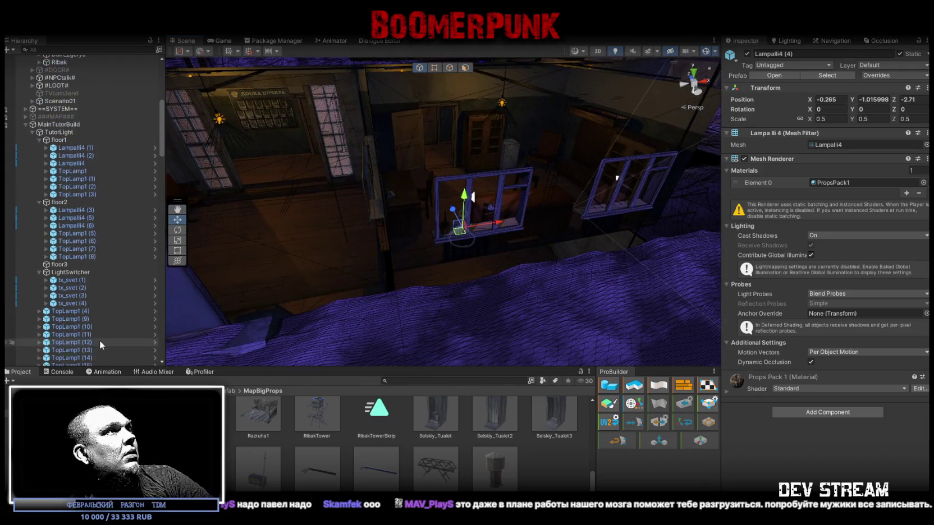
pyautogui.scroll(-3, 99, 340)
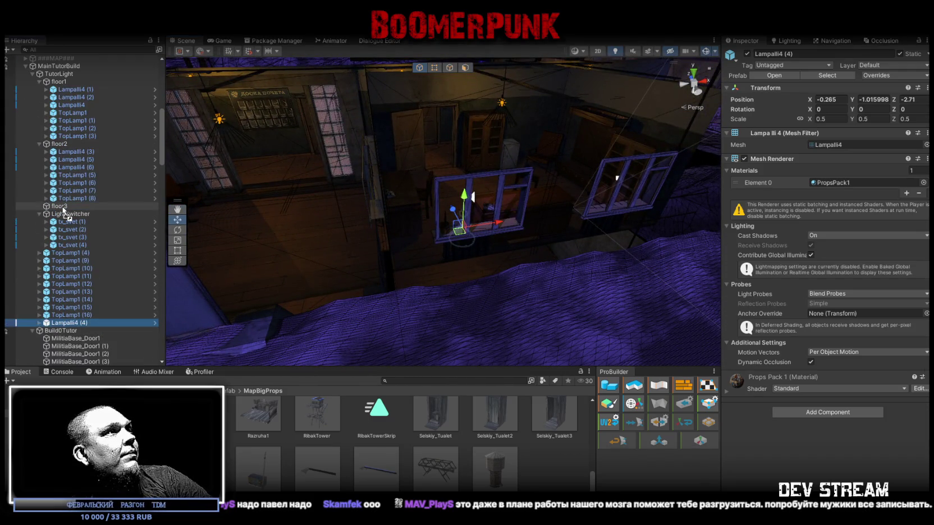
pyautogui.moveTo(62, 206); pyautogui.dragTo(62, 207)
# Move TopLamp1 (9) through TopLamp1 (13) into floor3
pyautogui.click(119, 261)
pyautogui.press('f')
pyautogui.moveTo(322, 214); pyautogui.dragTo(450, 217)
pyautogui.click(74, 269)
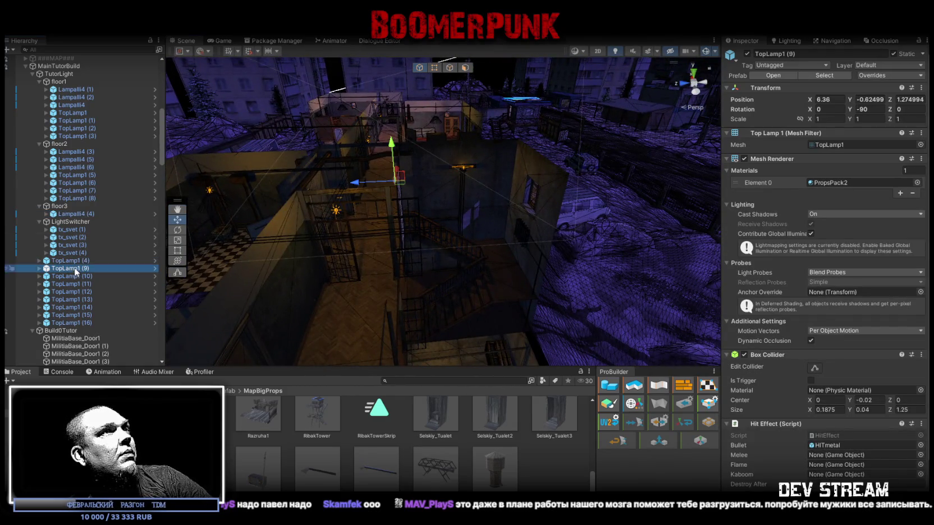
pyautogui.press('f')
pyautogui.moveTo(337, 169)
pyautogui.mouseDown()
pyautogui.moveTo(276, 128)
pyautogui.moveTo(273, 83)
pyautogui.moveTo(264, 84)
pyautogui.mouseUp()
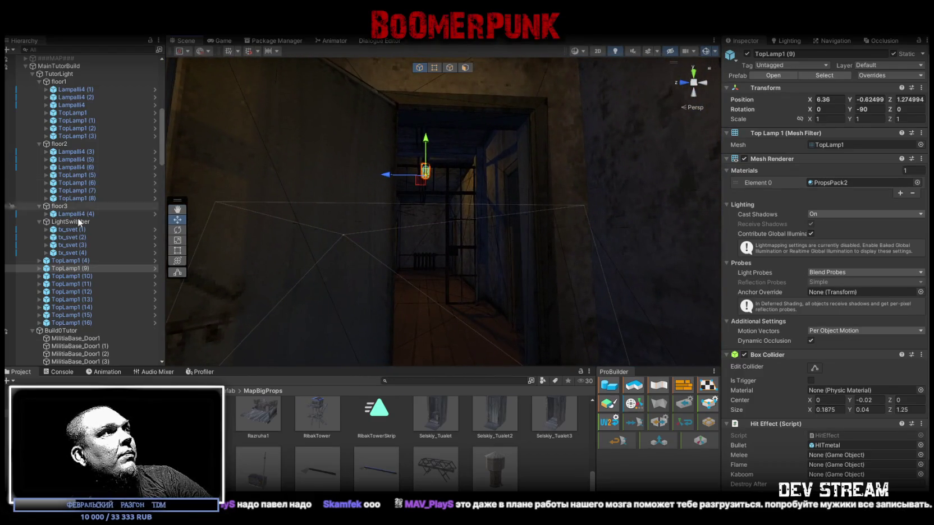
pyautogui.keyDown('shift'); pyautogui.click(73, 276); pyautogui.keyUp('shift')
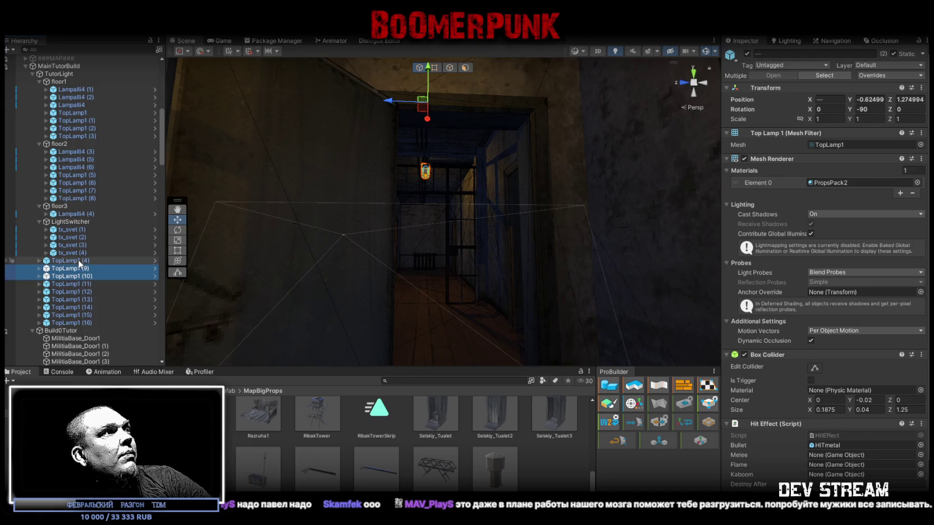
pyautogui.keyDown('shift'); pyautogui.click(81, 283); pyautogui.keyUp('shift')
pyautogui.press('f')
pyautogui.moveTo(381, 223)
pyautogui.mouseDown()
pyautogui.moveTo(372, 220)
pyautogui.moveTo(380, 238)
pyautogui.moveTo(188, 292)
pyautogui.mouseUp()
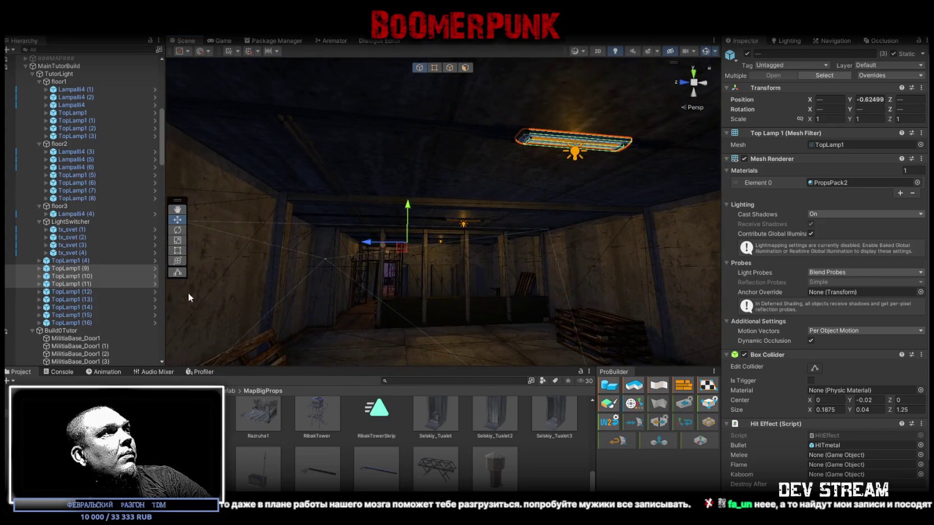
pyautogui.keyDown('shift'); pyautogui.click(85, 292); pyautogui.keyUp('shift')
pyautogui.keyDown('shift'); pyautogui.click(86, 299); pyautogui.keyUp('shift')
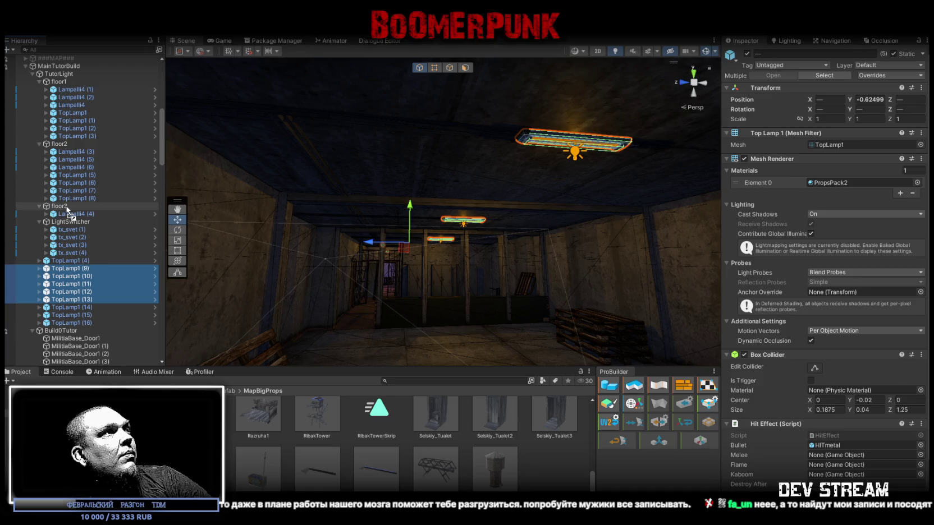
pyautogui.moveTo(66, 205); pyautogui.dragTo(66, 206)
# Select TopLamp1 (4) and TopLamp1 (14)–(16) and frame them in the scene
pyautogui.click(78, 299)
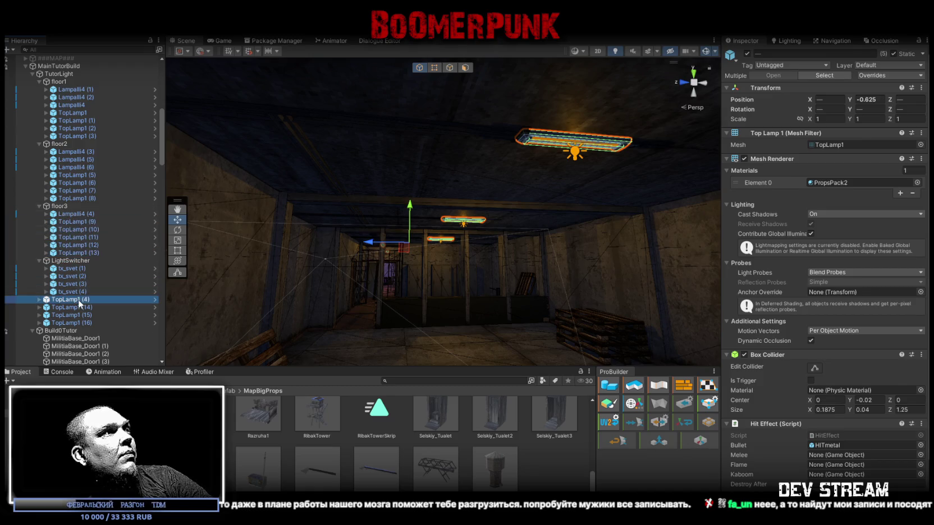
pyautogui.click(79, 307)
pyautogui.click(80, 312)
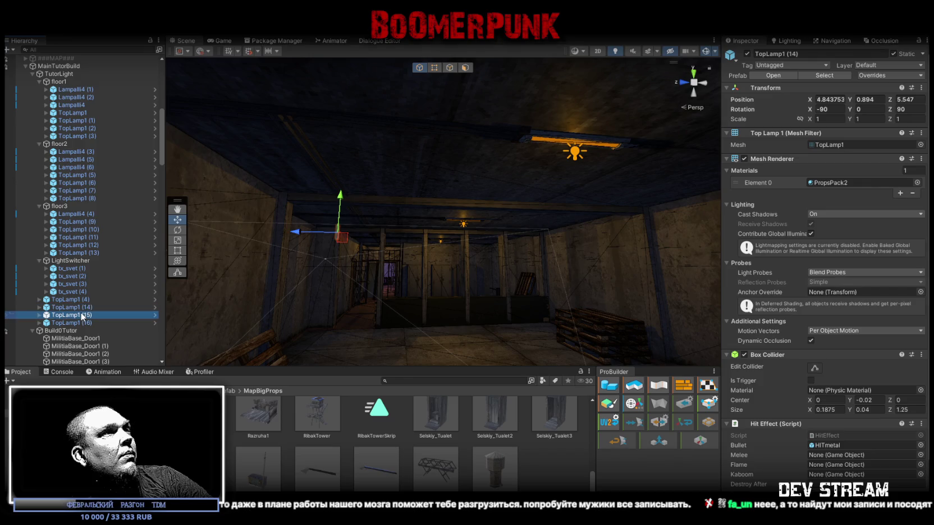
pyautogui.click(80, 323)
pyautogui.press('f')
pyautogui.moveTo(370, 312)
pyautogui.mouseDown()
pyautogui.moveTo(589, 317)
pyautogui.moveTo(611, 292)
pyautogui.moveTo(582, 312)
pyautogui.moveTo(616, 320)
pyautogui.mouseUp()
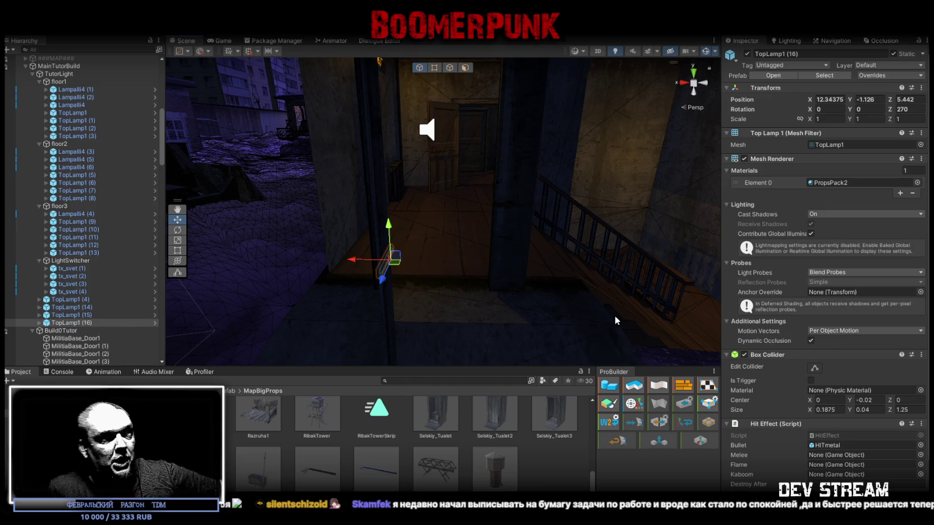
pyautogui.moveTo(491, 206)
pyautogui.mouseDown()
pyautogui.moveTo(582, 195)
pyautogui.moveTo(484, 244)
pyautogui.moveTo(491, 173)
pyautogui.moveTo(356, 190)
pyautogui.mouseUp()
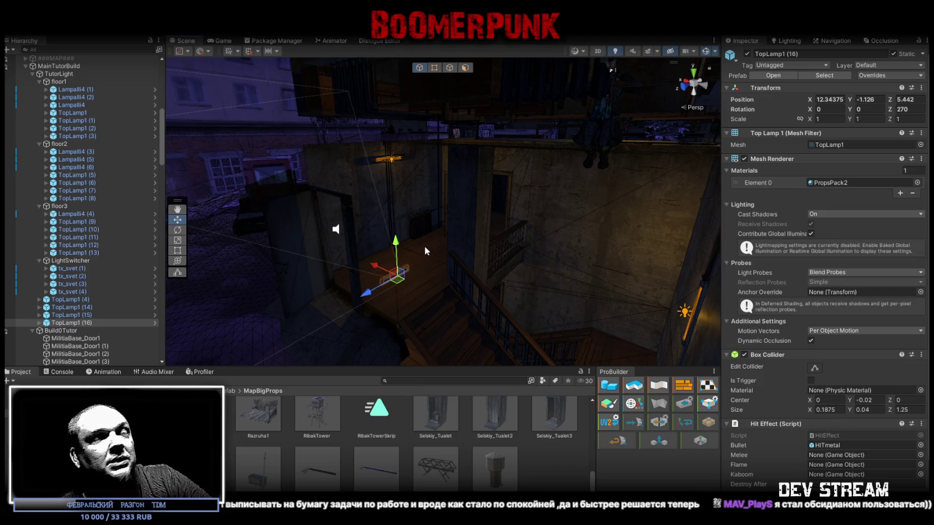
pyautogui.moveTo(422, 245)
pyautogui.mouseDown()
pyautogui.moveTo(486, 220)
pyautogui.moveTo(594, 243)
pyautogui.moveTo(462, 244)
pyautogui.moveTo(441, 235)
pyautogui.mouseUp()
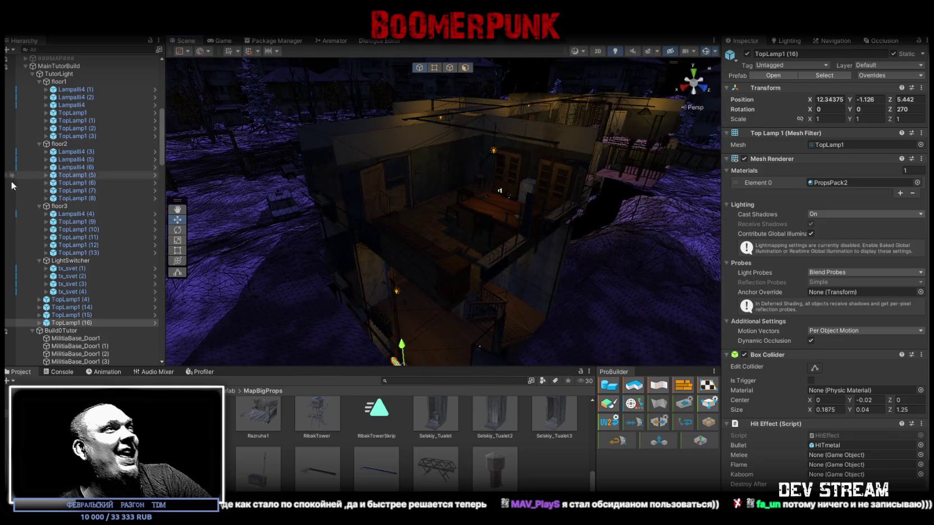
# Collapse floor1 and floor3 and make LightSwitcher TutorLight's first child
pyautogui.scroll(5, 84, 219)
pyautogui.scroll(-3, 98, 215)
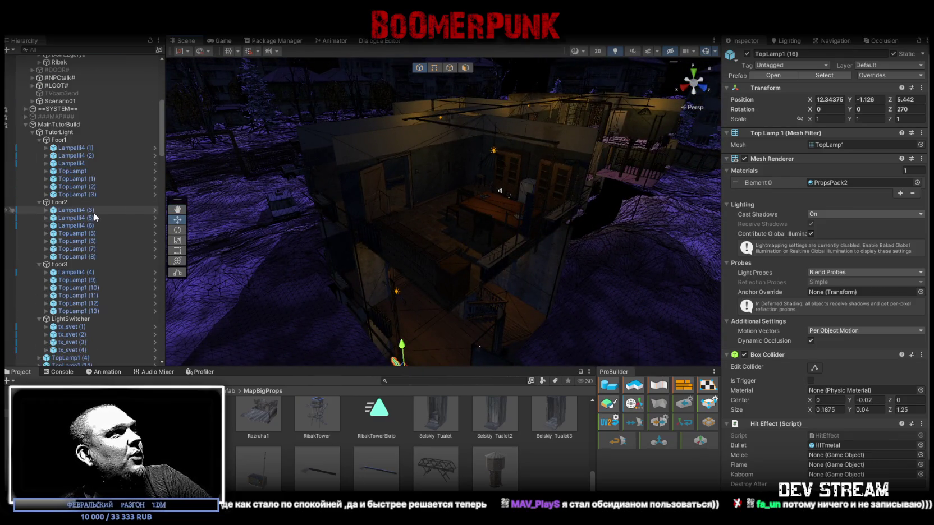
pyautogui.keyDown('alt'); pyautogui.click(39, 139); pyautogui.keyUp('alt')
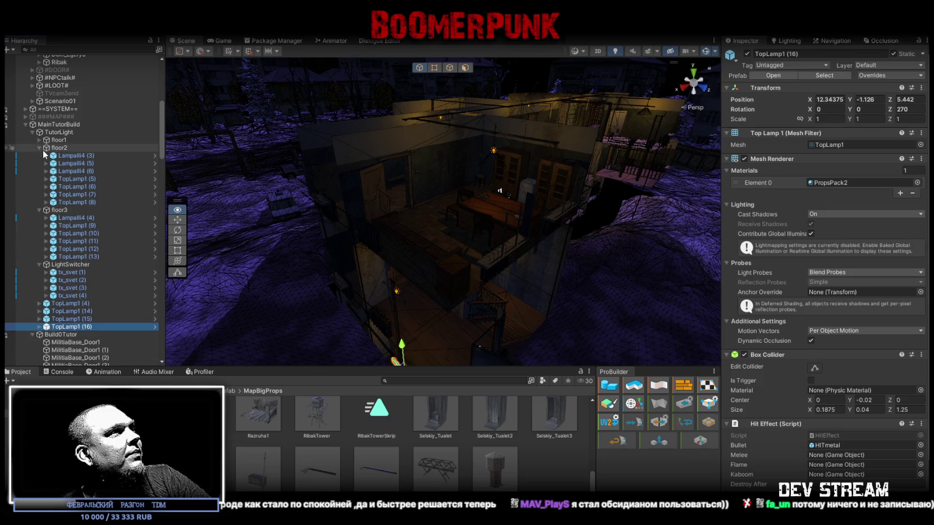
pyautogui.keyDown('alt'); pyautogui.click(39, 208); pyautogui.keyUp('alt')
pyautogui.moveTo(62, 217); pyautogui.dragTo(54, 140)
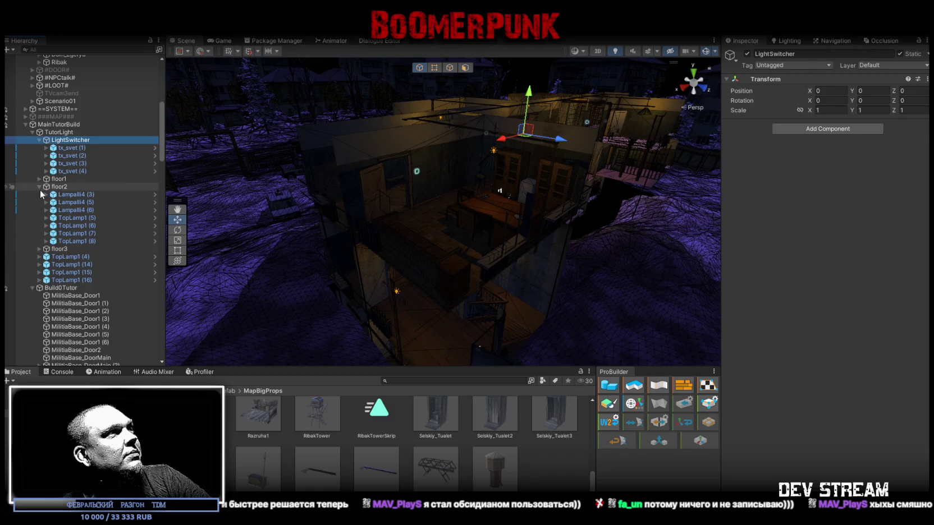
# Frame the tx_svet (4) switch plate and orbit to view it in the corridor
pyautogui.keyDown('alt'); pyautogui.click(31, 288); pyautogui.keyUp('alt')
pyautogui.click(67, 172)
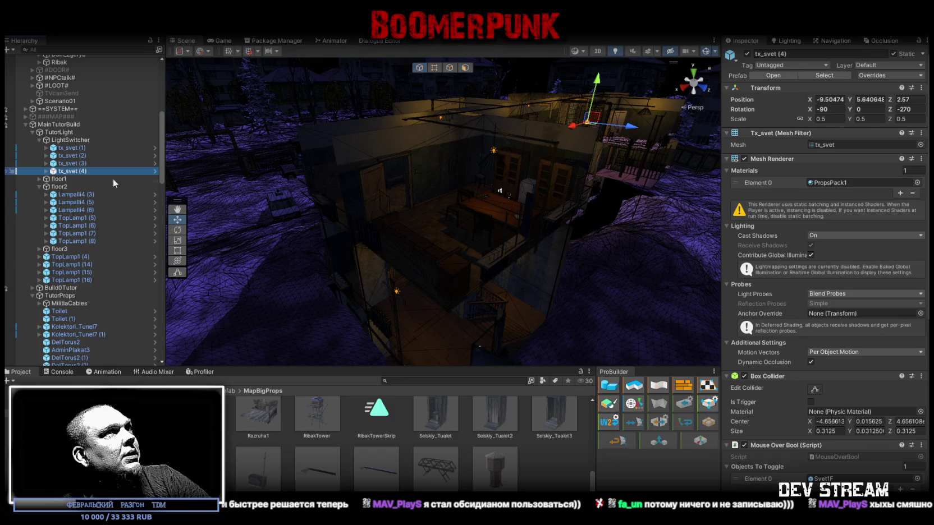
pyautogui.press('f')
pyautogui.moveTo(338, 180); pyautogui.dragTo(241, 179)
pyautogui.moveTo(359, 134)
pyautogui.mouseDown()
pyautogui.moveTo(370, 133)
pyautogui.moveTo(354, 131)
pyautogui.moveTo(358, 124)
pyautogui.mouseUp()
pyautogui.click(75, 168)
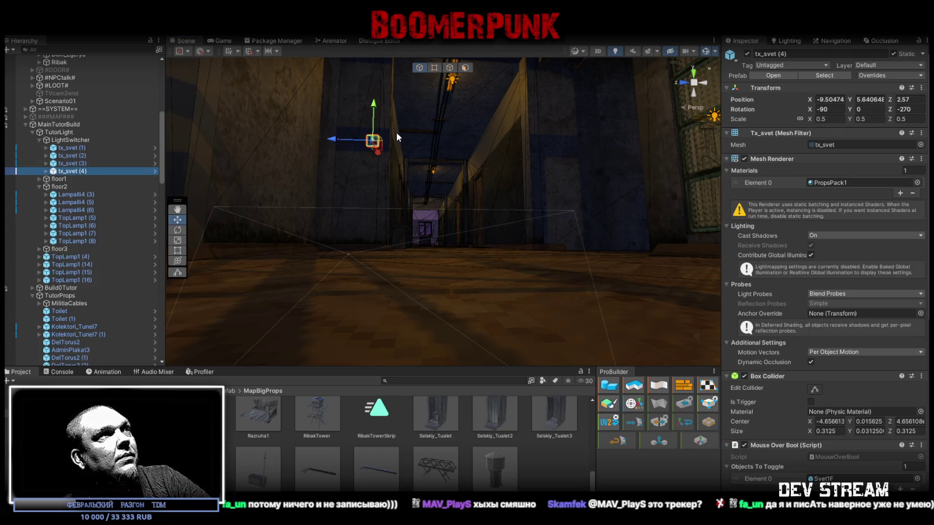
# Duplicate tx_svet (4) as tx_svet (5) and drag the copy down the wall
pyautogui.hotkey('ctrl', 'd')
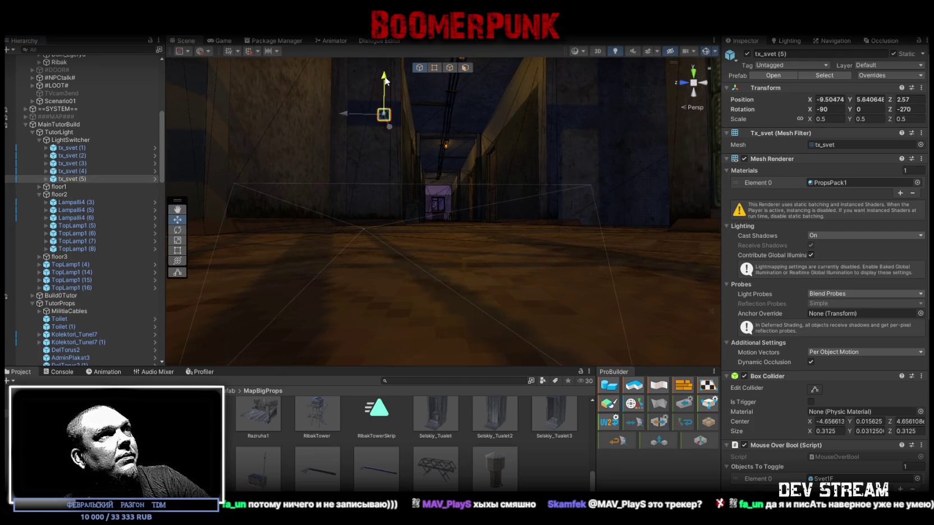
pyautogui.moveTo(385, 82)
pyautogui.mouseDown()
pyautogui.moveTo(381, 154)
pyautogui.moveTo(359, 195)
pyautogui.moveTo(377, 152)
pyautogui.moveTo(429, 101)
pyautogui.moveTo(425, 122)
pyautogui.moveTo(440, 134)
pyautogui.mouseUp()
pyautogui.hotkey('ctrl', 'z')
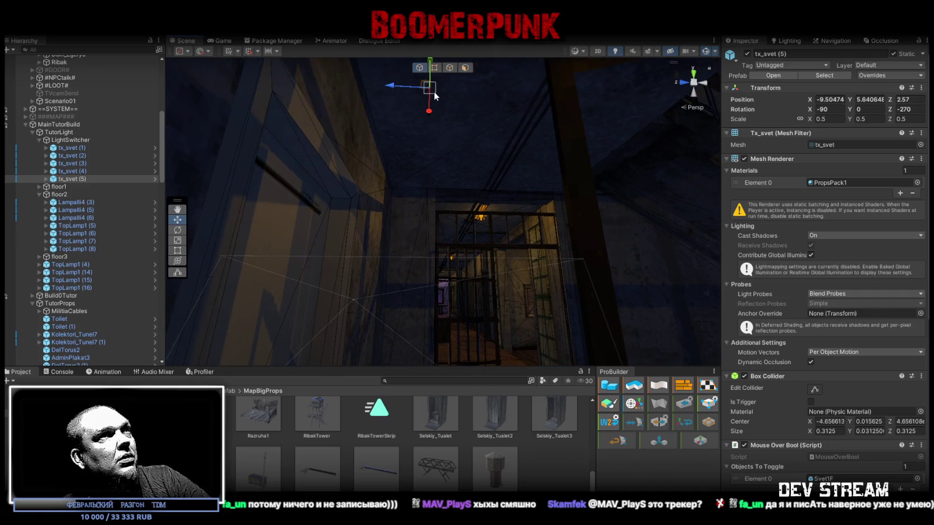
pyautogui.moveTo(433, 93)
pyautogui.mouseDown()
pyautogui.moveTo(437, 156)
pyautogui.moveTo(402, 158)
pyautogui.moveTo(400, 142)
pyautogui.mouseUp()
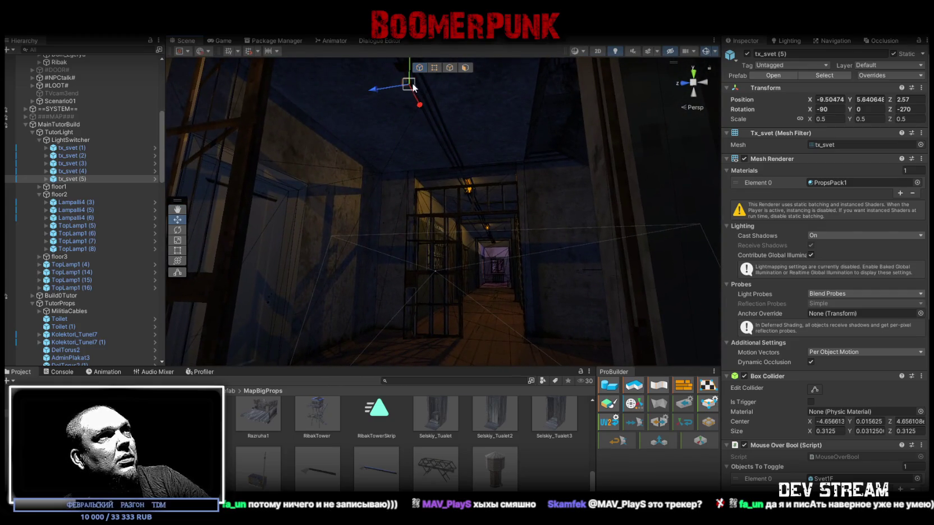
pyautogui.moveTo(411, 89)
pyautogui.mouseDown()
pyautogui.moveTo(383, 319)
pyautogui.moveTo(403, 336)
pyautogui.moveTo(378, 340)
pyautogui.moveTo(411, 312)
pyautogui.moveTo(418, 326)
pyautogui.mouseUp()
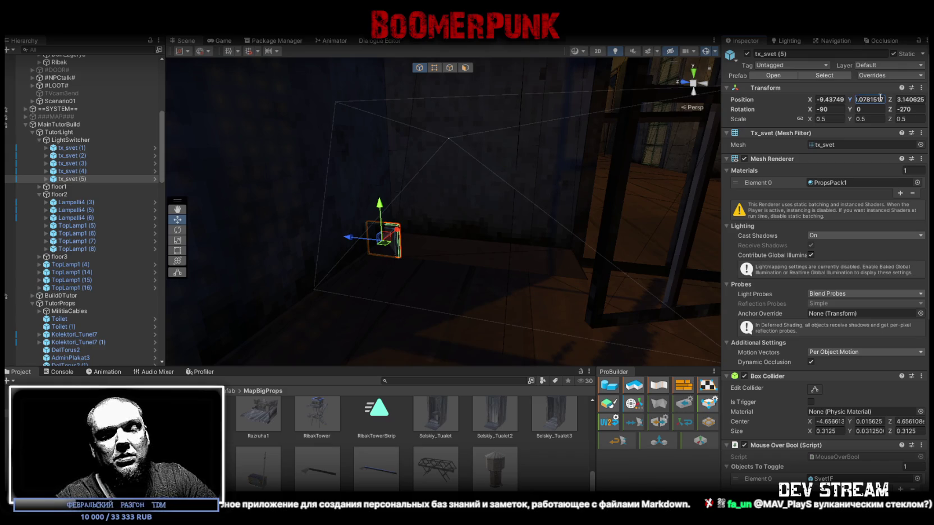
# Set tx_svet (5)'s height to 1.578152 and centre the view on it
pyautogui.press('Delete')
pyautogui.press('Delete')
pyautogui.press('Delete')
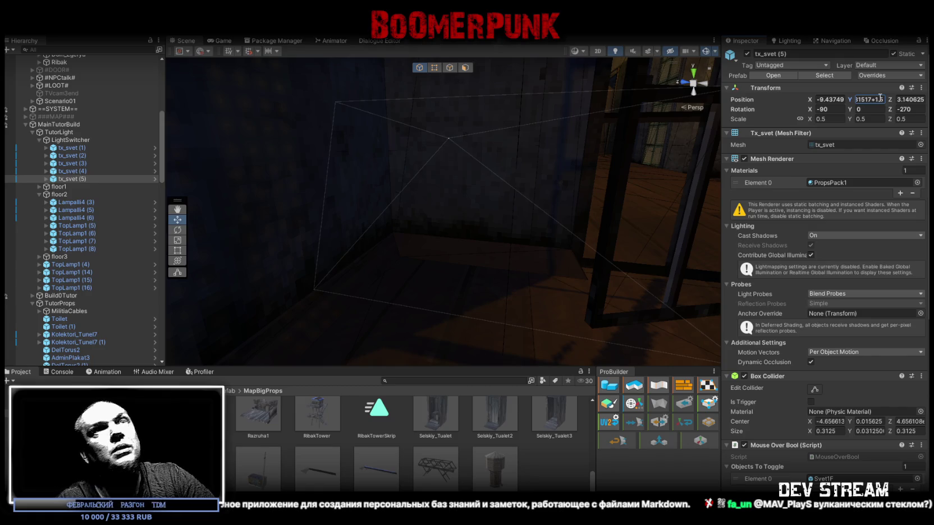
pyautogui.press('Return')
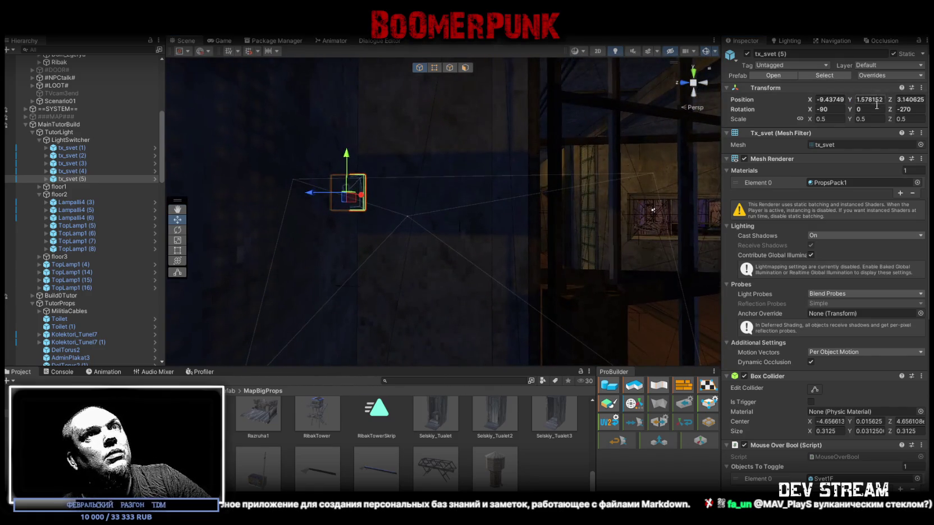
pyautogui.press('f')
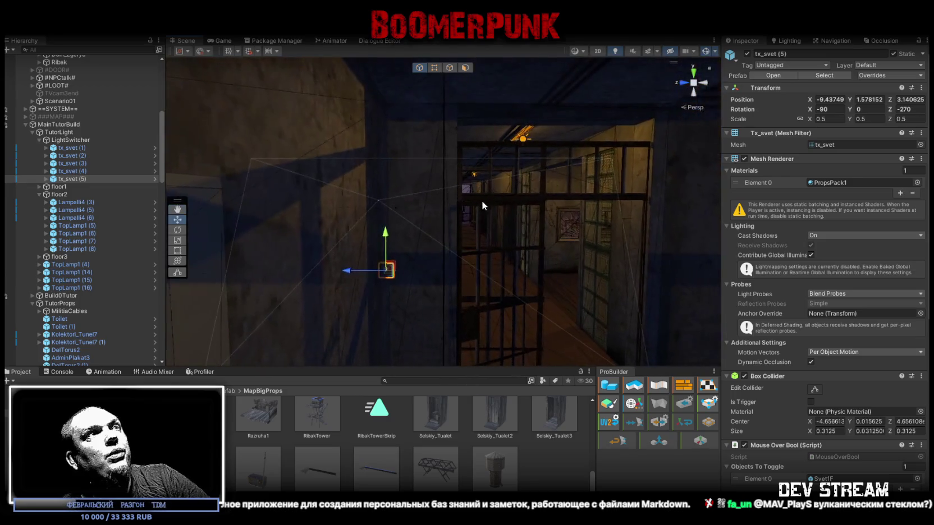
pyautogui.hotkey('ctrl', 'z')
pyautogui.press('f')
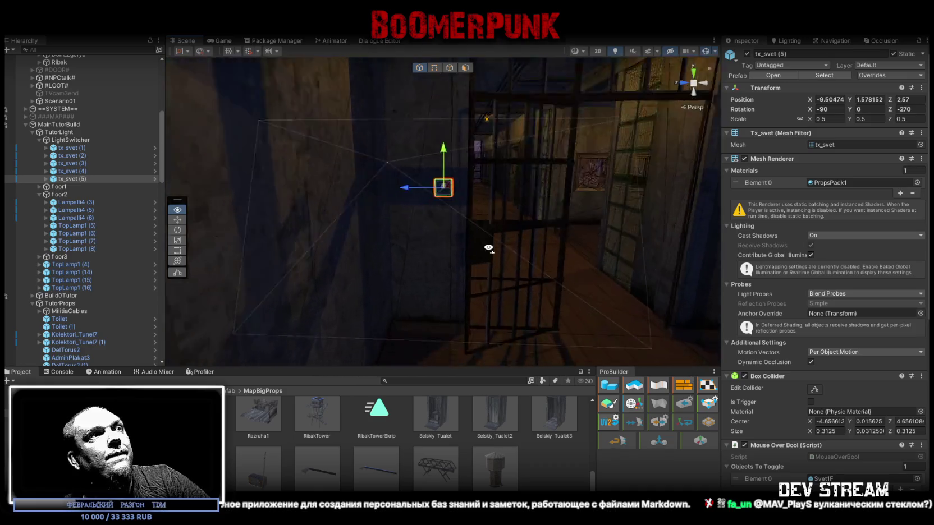
pyautogui.moveTo(426, 185)
pyautogui.mouseDown()
pyautogui.moveTo(490, 171)
pyautogui.moveTo(482, 174)
pyautogui.moveTo(546, 214)
pyautogui.moveTo(833, 220)
pyautogui.moveTo(16, 295)
pyautogui.moveTo(11, 249)
pyautogui.moveTo(454, 215)
pyautogui.moveTo(131, 224)
pyautogui.moveTo(15, 186)
pyautogui.moveTo(919, 179)
pyautogui.moveTo(22, 182)
pyautogui.moveTo(364, 183)
pyautogui.moveTo(211, 193)
pyautogui.moveTo(251, 187)
pyautogui.moveTo(128, 165)
pyautogui.moveTo(614, 146)
pyautogui.moveTo(385, 196)
pyautogui.moveTo(502, 183)
pyautogui.moveTo(699, 186)
pyautogui.moveTo(490, 160)
pyautogui.moveTo(650, 142)
pyautogui.moveTo(684, 127)
pyautogui.moveTo(533, 177)
pyautogui.moveTo(550, 140)
pyautogui.moveTo(462, 157)
pyautogui.moveTo(421, 185)
pyautogui.moveTo(382, 194)
pyautogui.moveTo(380, 215)
pyautogui.moveTo(463, 246)
pyautogui.mouseUp()
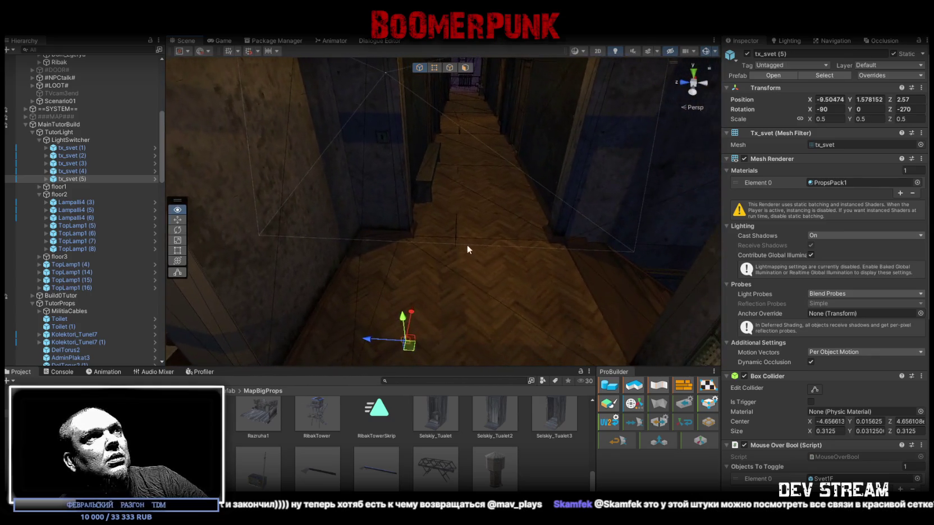
# Move tx_svet (4) and tx_svet (5) together across the corridor
pyautogui.keyDown('ctrl'); pyautogui.click(72, 171); pyautogui.keyUp('ctrl')
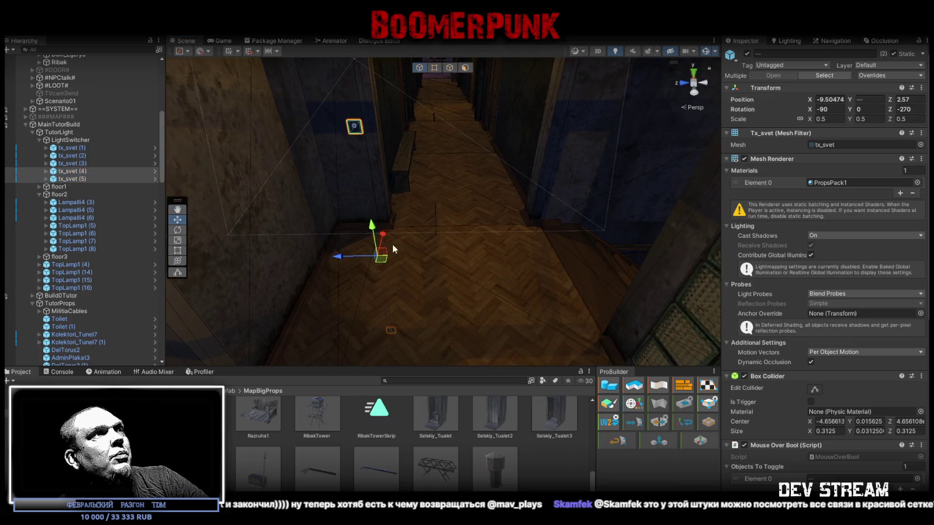
pyautogui.moveTo(342, 259); pyautogui.dragTo(510, 255)
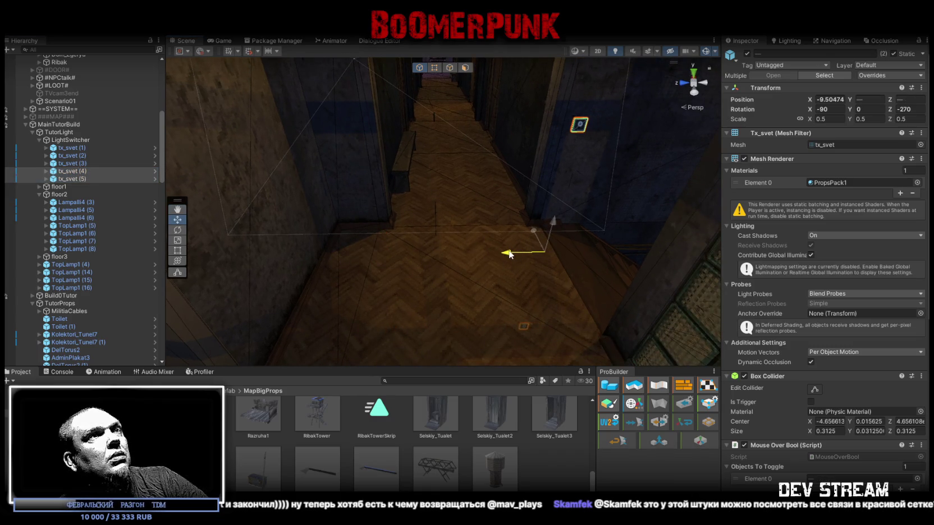
pyautogui.moveTo(509, 254)
pyautogui.mouseDown()
pyautogui.moveTo(500, 207)
pyautogui.moveTo(492, 215)
pyautogui.moveTo(471, 180)
pyautogui.moveTo(483, 185)
pyautogui.moveTo(502, 169)
pyautogui.moveTo(555, 216)
pyautogui.moveTo(502, 217)
pyautogui.moveTo(695, 194)
pyautogui.moveTo(722, 333)
pyautogui.mouseUp()
pyautogui.moveTo(542, 208)
pyautogui.mouseDown()
pyautogui.moveTo(557, 207)
pyautogui.moveTo(360, 166)
pyautogui.moveTo(418, 190)
pyautogui.moveTo(340, 184)
pyautogui.moveTo(379, 206)
pyautogui.mouseUp()
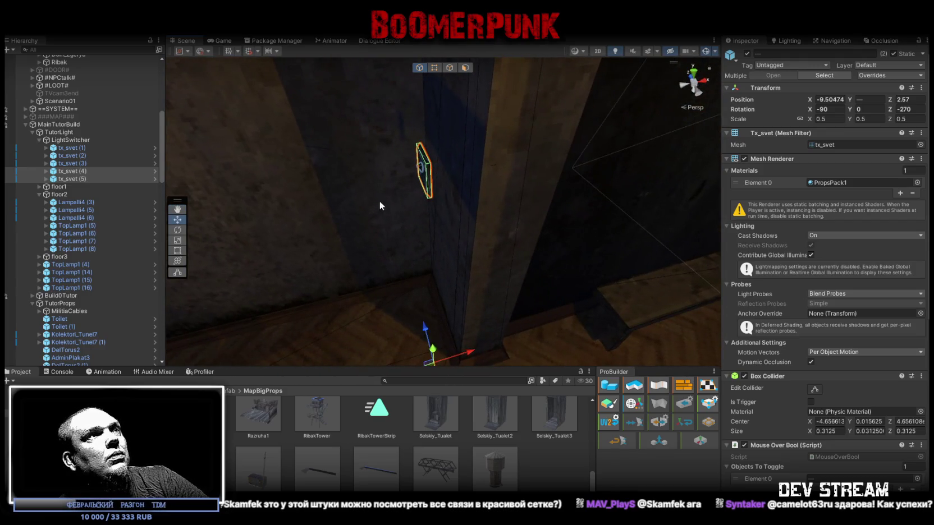
# Position tx_svet (4) on the wall with vertex snapping and set its Z to 2.6
pyautogui.click(69, 173)
pyautogui.moveTo(437, 184)
pyautogui.mouseDown()
pyautogui.moveTo(427, 202)
pyautogui.moveTo(393, 197)
pyautogui.moveTo(497, 155)
pyautogui.mouseUp()
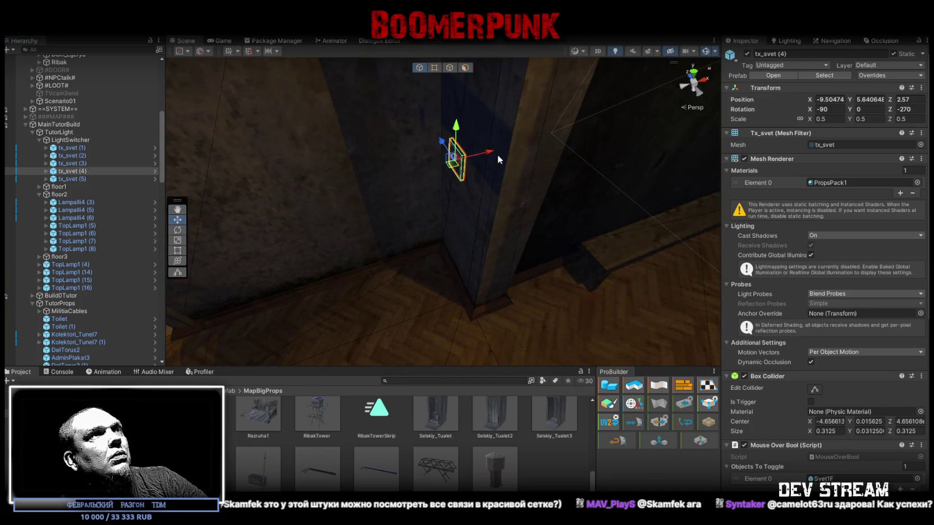
pyautogui.press('v')
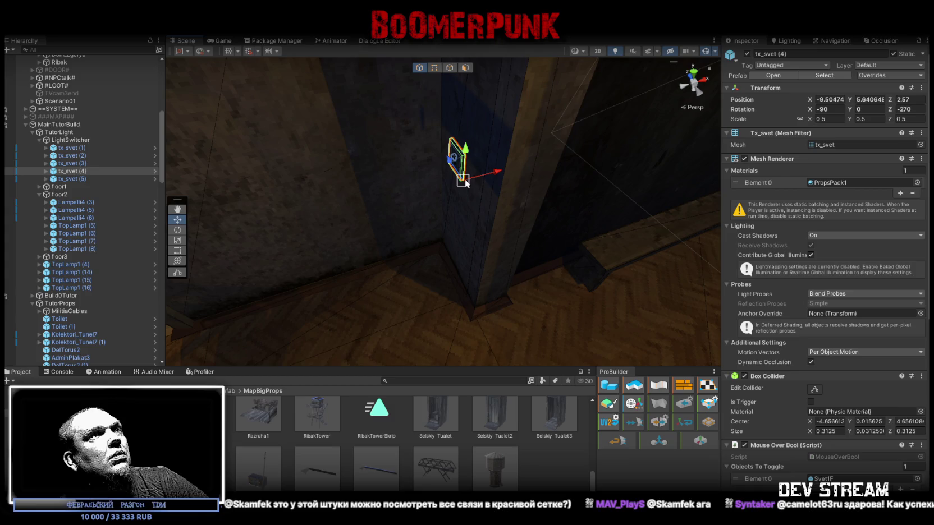
pyautogui.moveTo(617, 143)
pyautogui.mouseDown()
pyautogui.moveTo(546, 193)
pyautogui.moveTo(585, 179)
pyautogui.moveTo(471, 197)
pyautogui.mouseUp()
pyautogui.press('v')
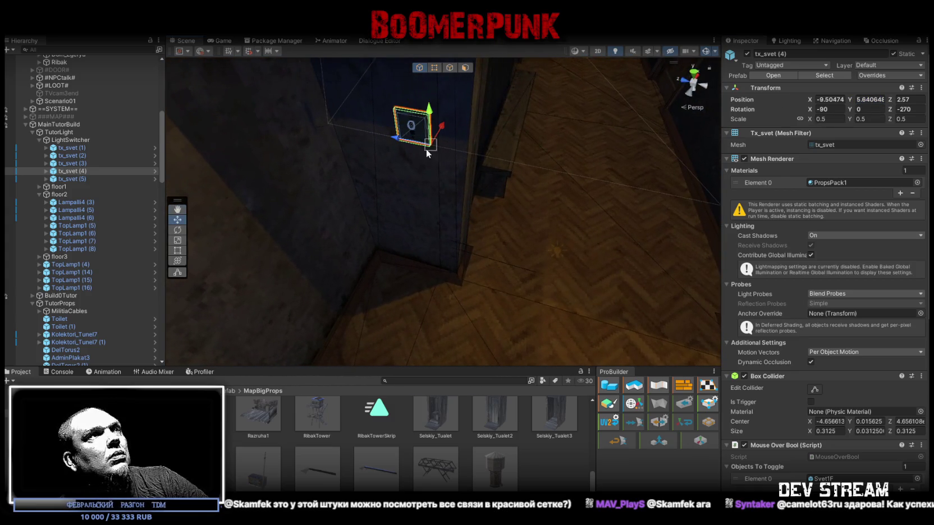
pyautogui.moveTo(432, 146); pyautogui.dragTo(449, 268)
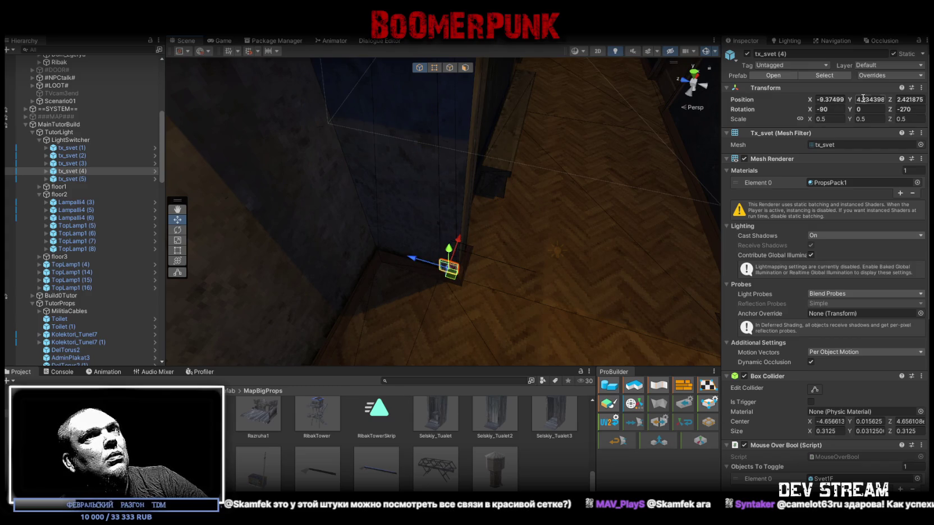
pyautogui.hotkey('ctrl', 'z')
pyautogui.press('f')
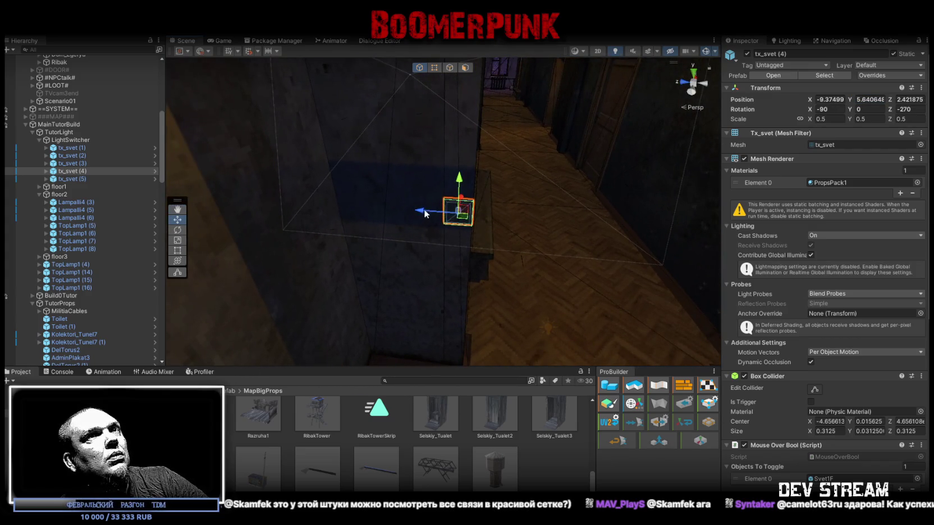
pyautogui.moveTo(403, 211); pyautogui.dragTo(392, 209)
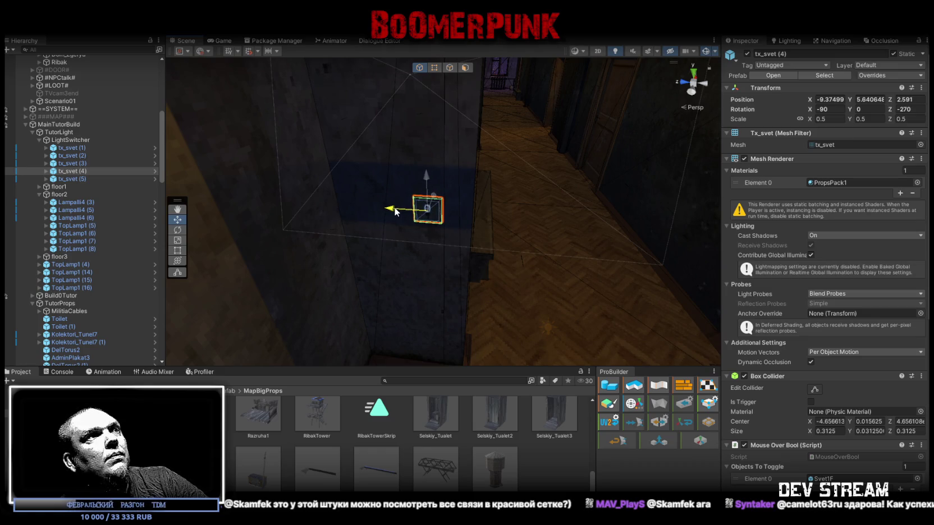
pyautogui.click(905, 101)
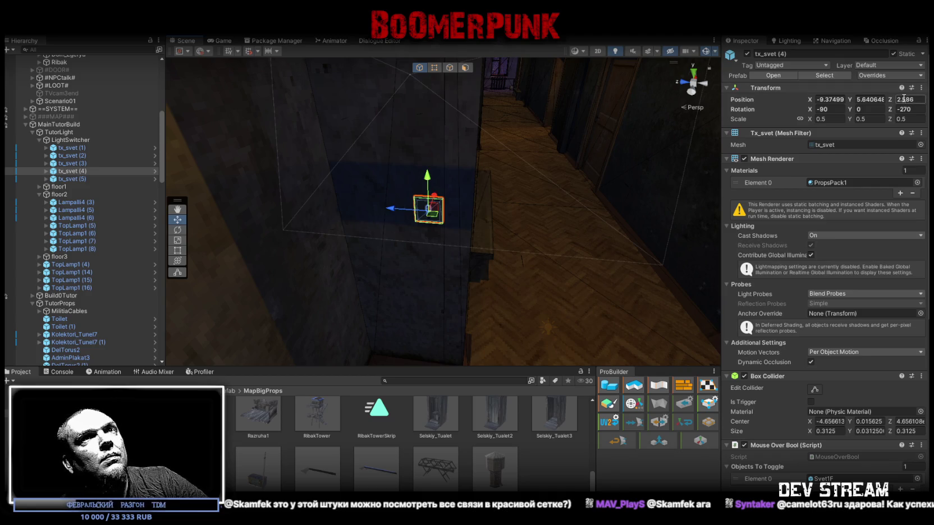
pyautogui.write('2.6')
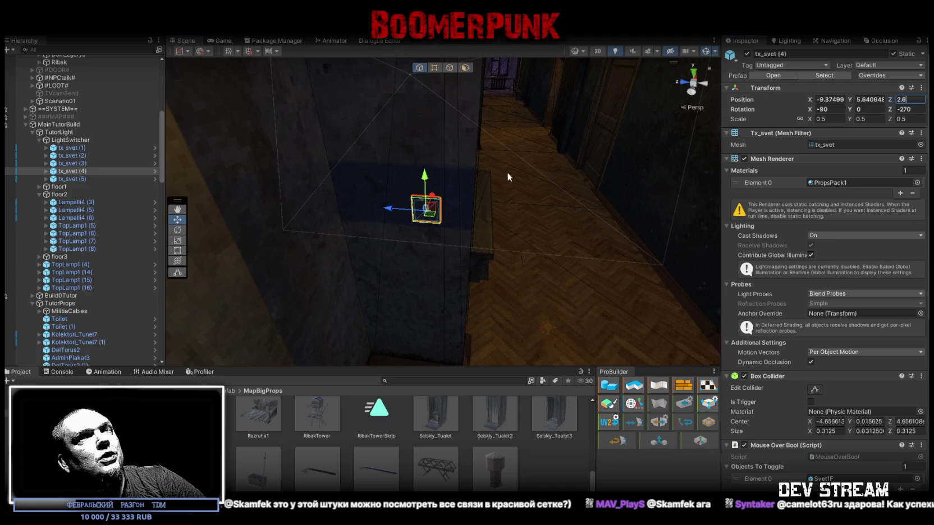
pyautogui.press('Return')
# Set tx_svet (5)'s Z position to 2.7
pyautogui.moveTo(539, 146)
pyautogui.mouseDown()
pyautogui.moveTo(510, 152)
pyautogui.moveTo(483, 205)
pyautogui.mouseUp()
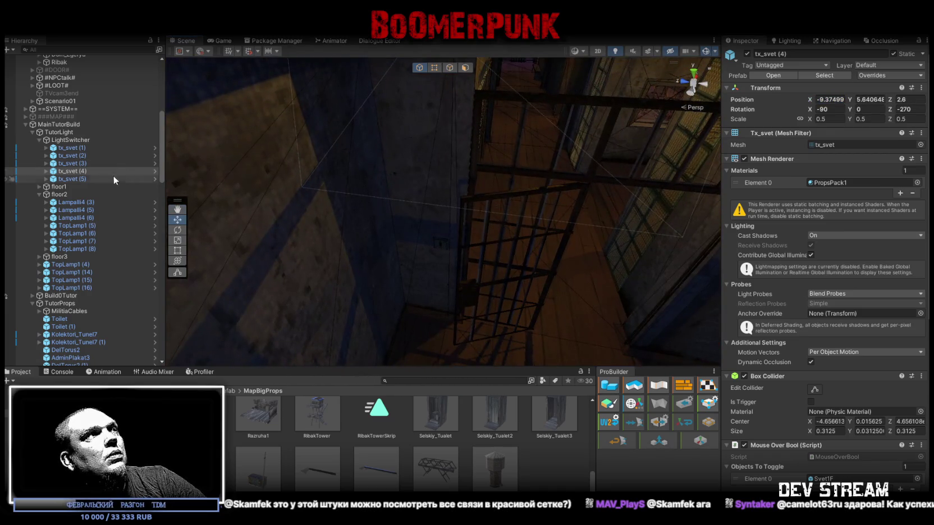
pyautogui.click(118, 178)
pyautogui.click(829, 100)
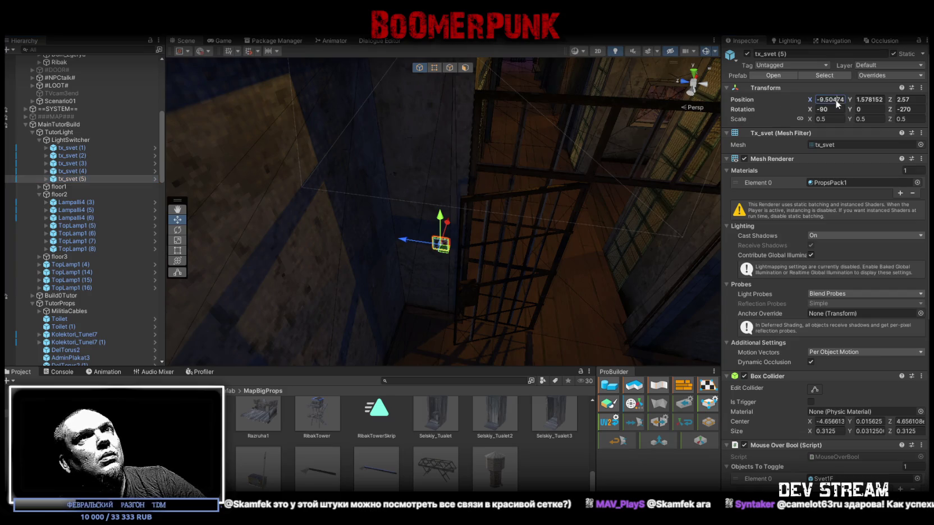
pyautogui.click(902, 99)
pyautogui.write('2.7')
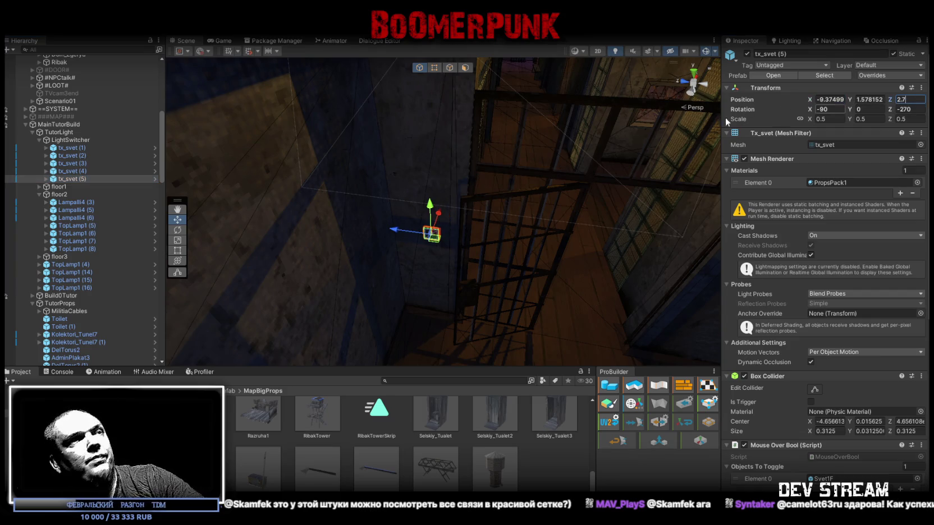